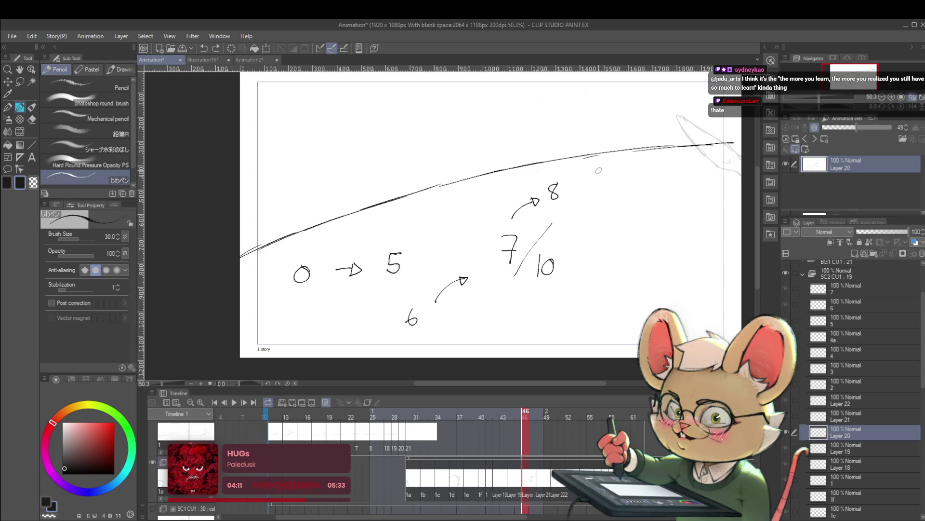
# Play back the animation's timing sketch frames
pyautogui.press('Return')
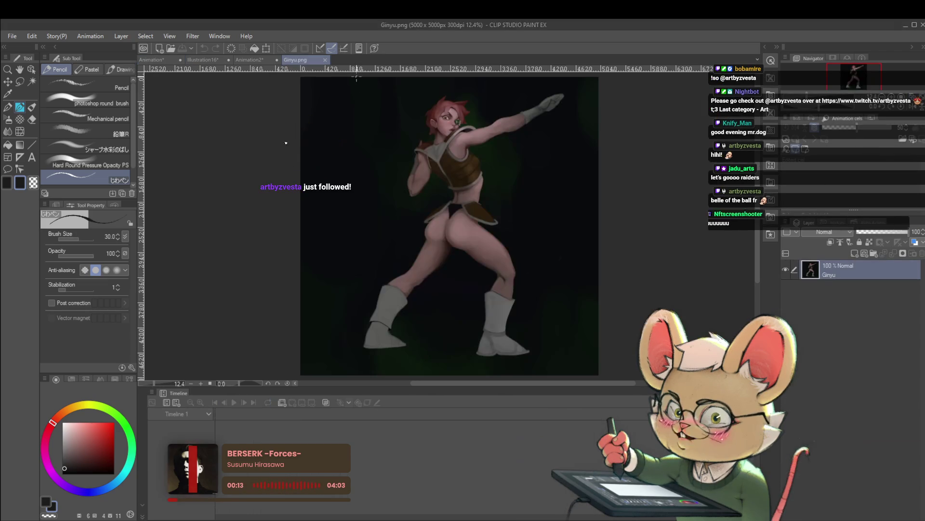
# Zoom and pan over the Ginyu.png painting to bring the figure's legs into view
pyautogui.scroll(2, 533, 135)
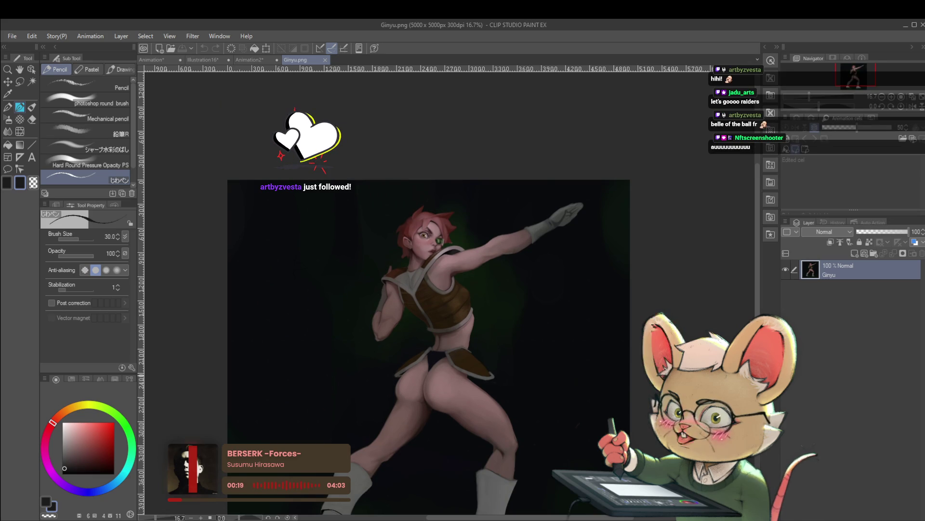
pyautogui.moveTo(581, 345); pyautogui.dragTo(578, 298)
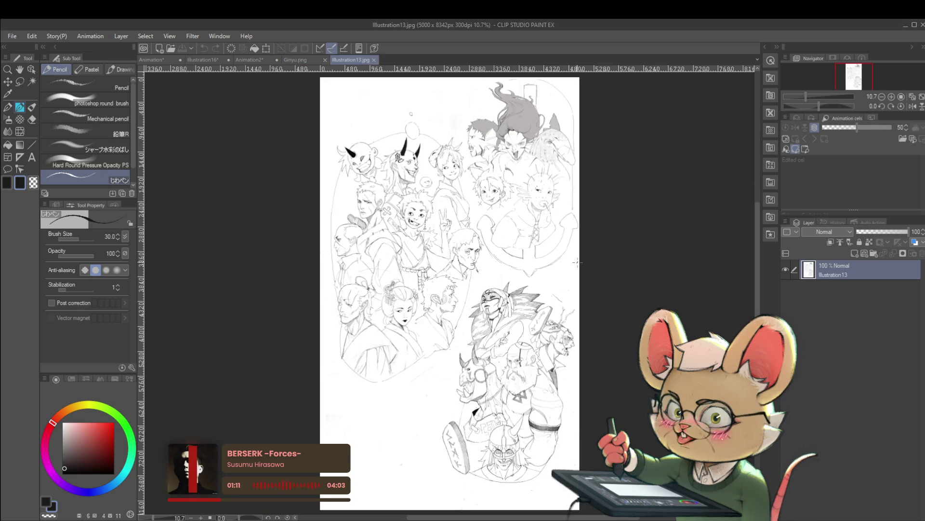
# Scroll around the Illustration13.jpg sheet, glance at Ginyu.png, and return to Illustration13
pyautogui.scroll(3, 584, 266)
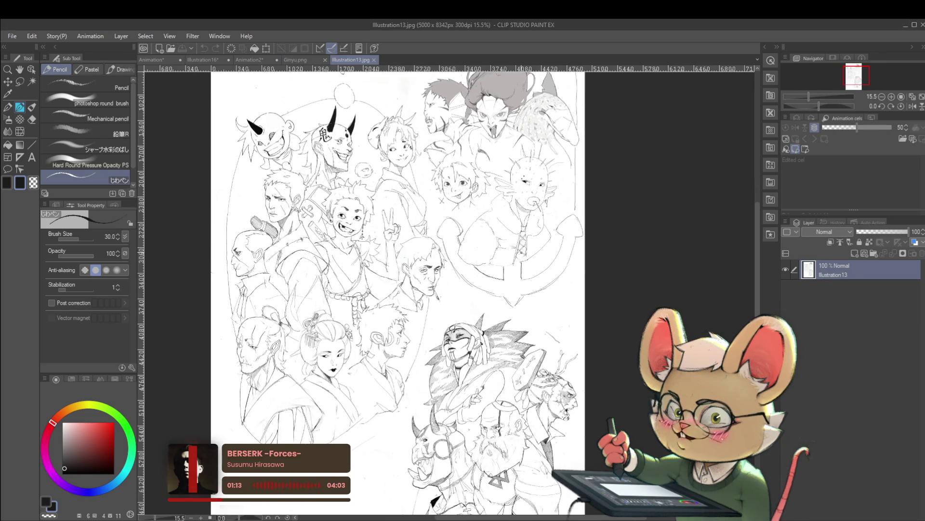
pyautogui.scroll(-2, 583, 267)
pyautogui.scroll(-1, 588, 289)
pyautogui.scroll(2, 589, 285)
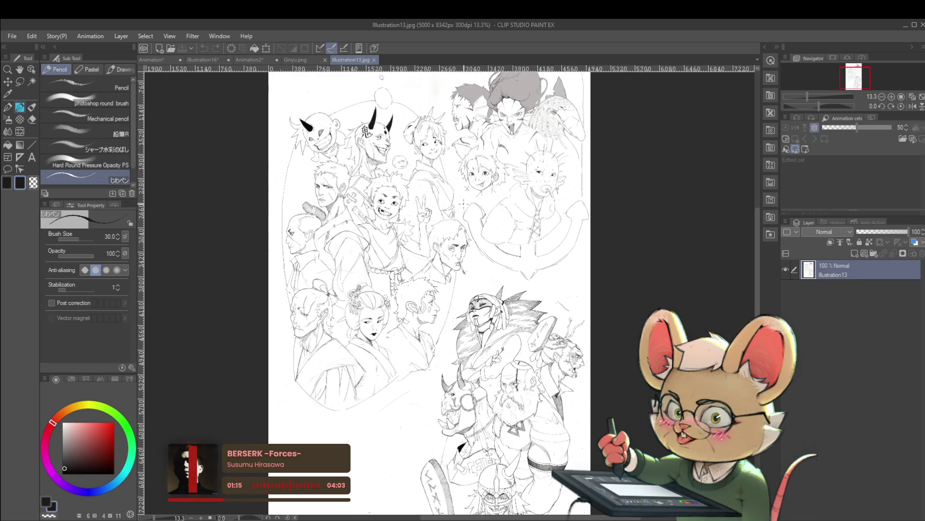
pyautogui.hscroll(1, 607, 157)
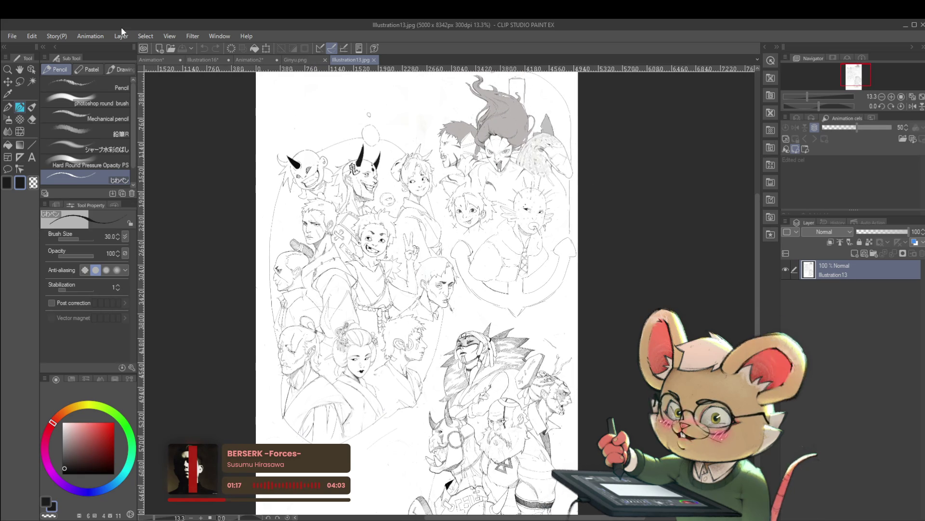
pyautogui.click(309, 60)
pyautogui.click(354, 59)
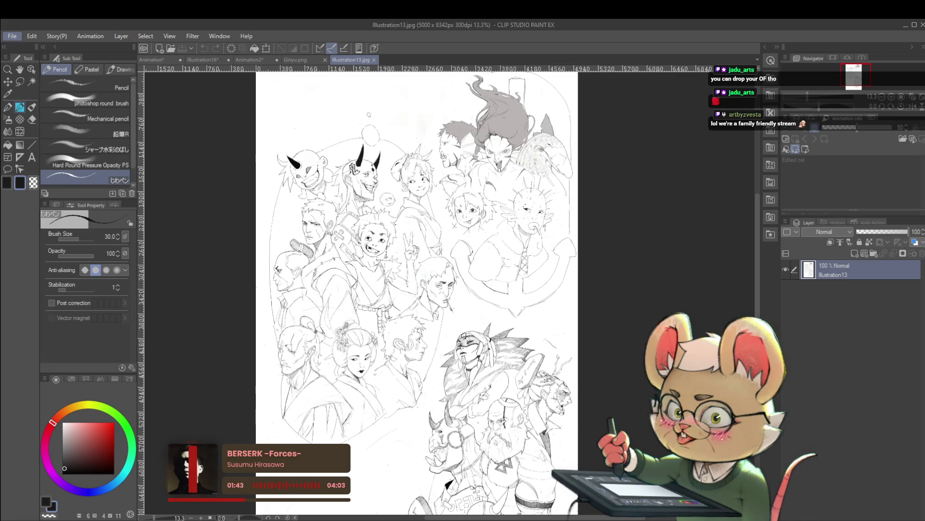
# Switch over to the Animation document and zoom its canvas out
pyautogui.hotkey('alt', 'Tab')
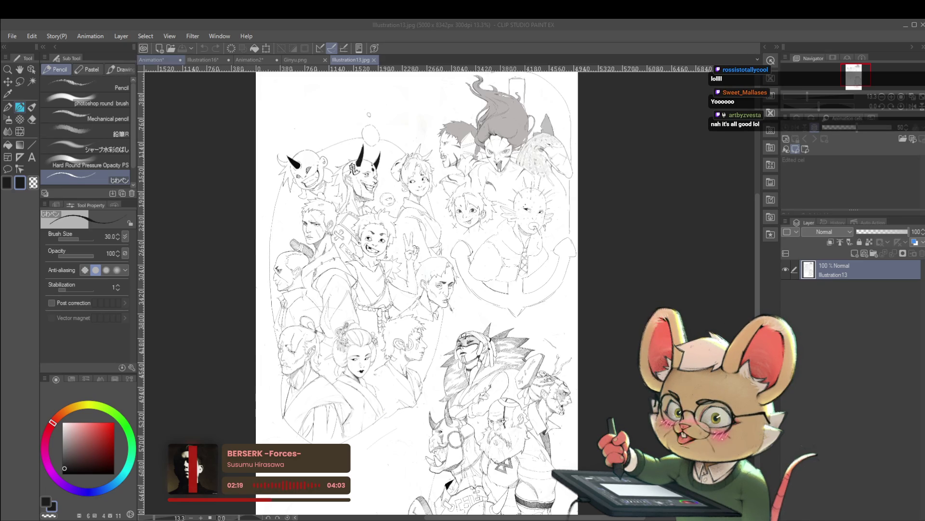
pyautogui.click(152, 59)
pyautogui.scroll(-3, 665, 262)
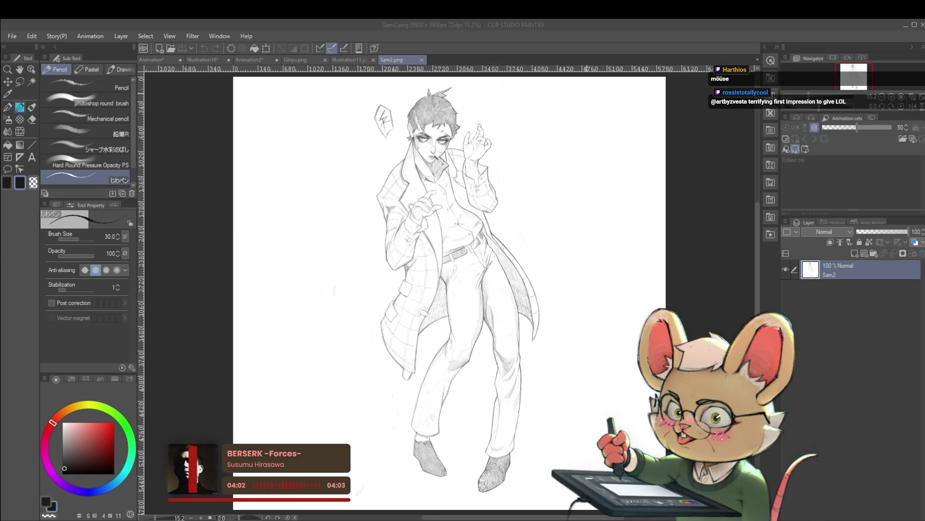
# Paste the frog and black hole reference image and enlarge it to about 191%
pyautogui.scroll(-3, 555, 184)
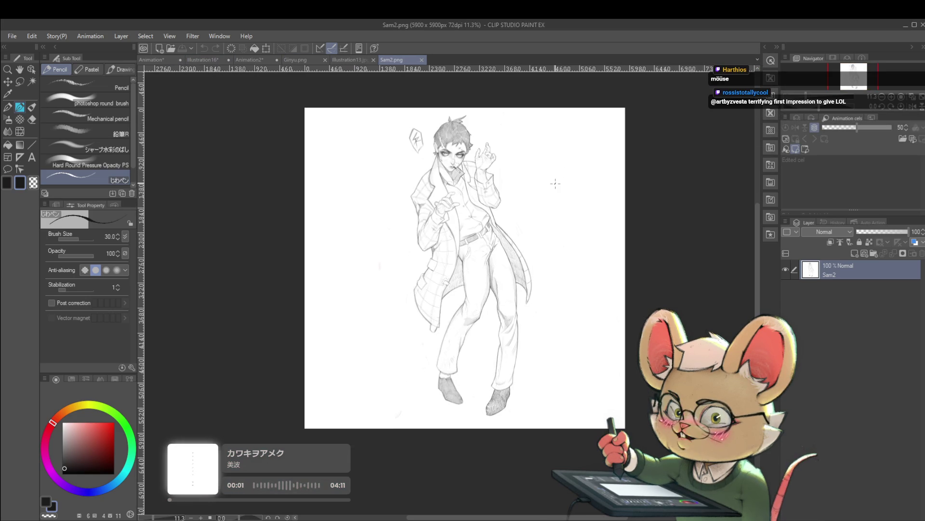
pyautogui.hotkey('ctrl', 'v')
pyautogui.scroll(3, 418, 139)
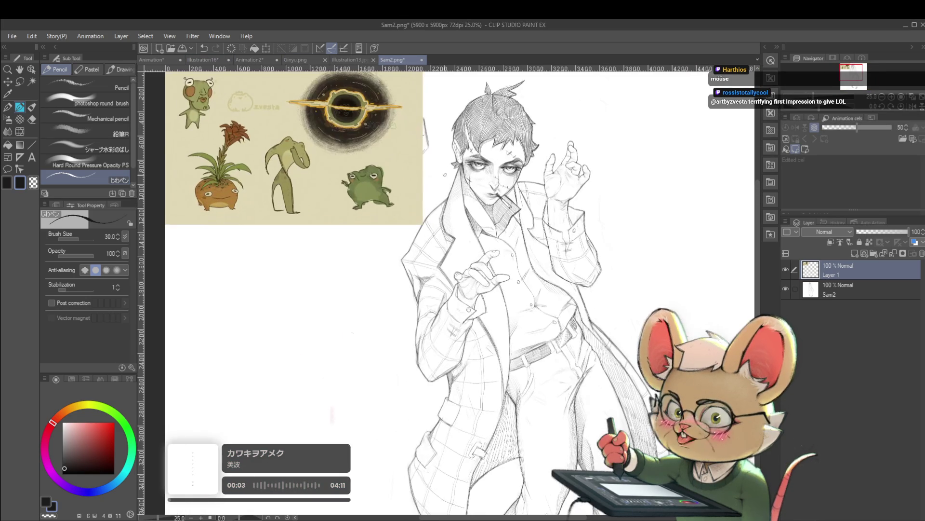
pyautogui.hotkey('ctrl', 't')
pyautogui.moveTo(422, 224); pyautogui.dragTo(658, 367)
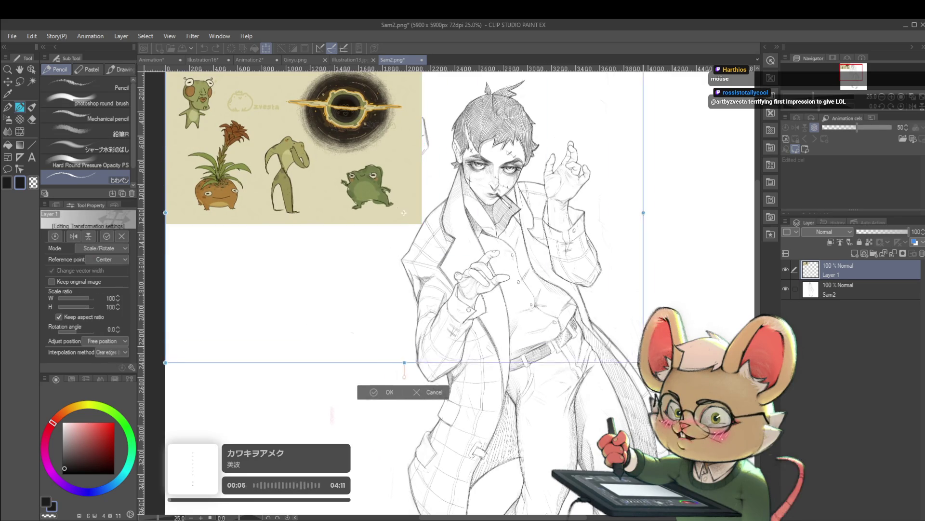
pyautogui.scroll(-3, 603, 335)
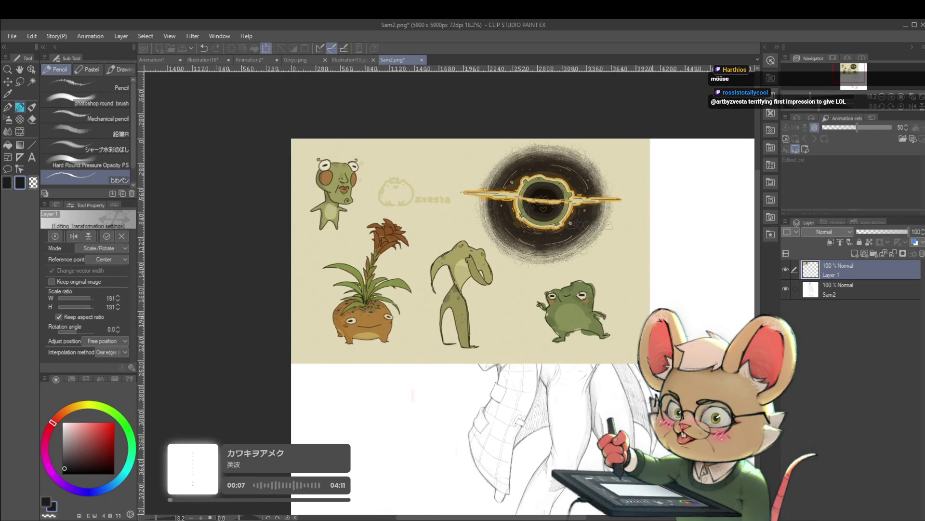
pyautogui.scroll(2, 552, 299)
pyautogui.press('Return')
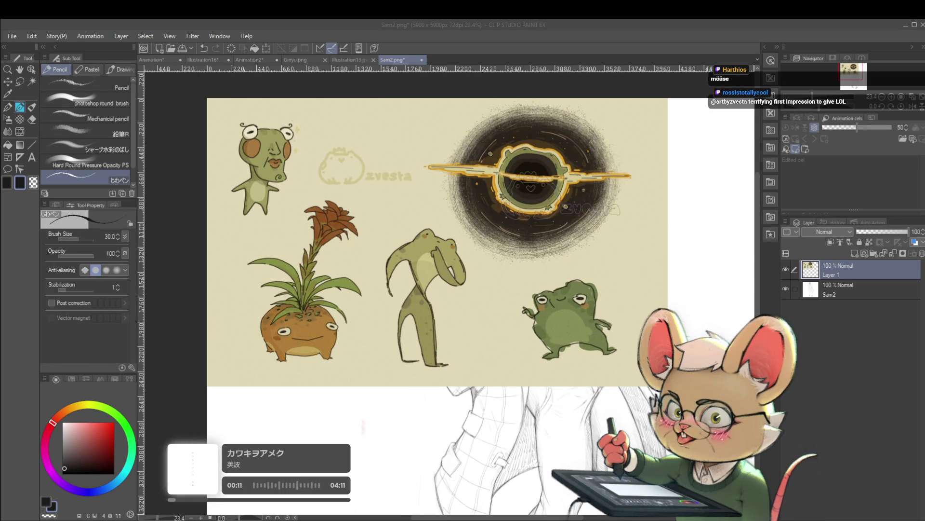
# Pan and zoom across the black hole and frog drawings, then return to the Animation file
pyautogui.moveTo(661, 239)
pyautogui.mouseDown()
pyautogui.moveTo(675, 269)
pyautogui.moveTo(694, 231)
pyautogui.mouseUp()
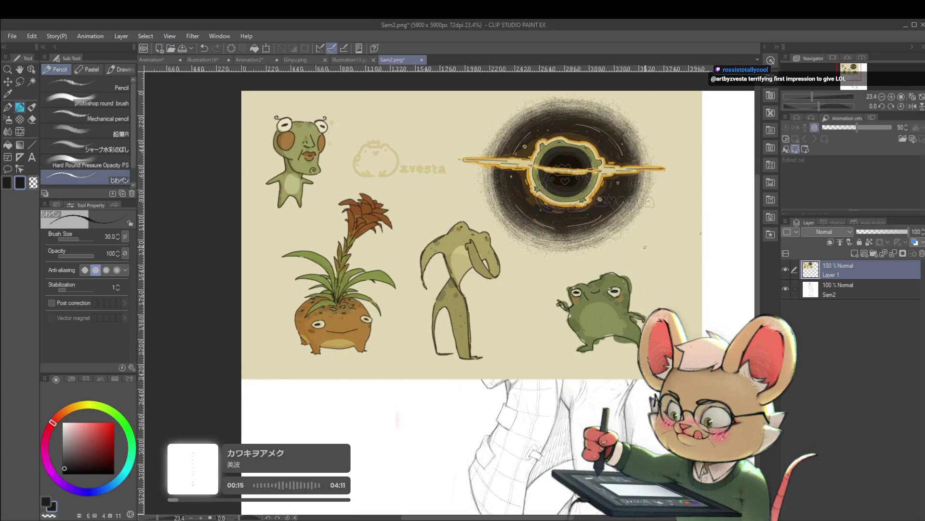
pyautogui.scroll(1, 645, 246)
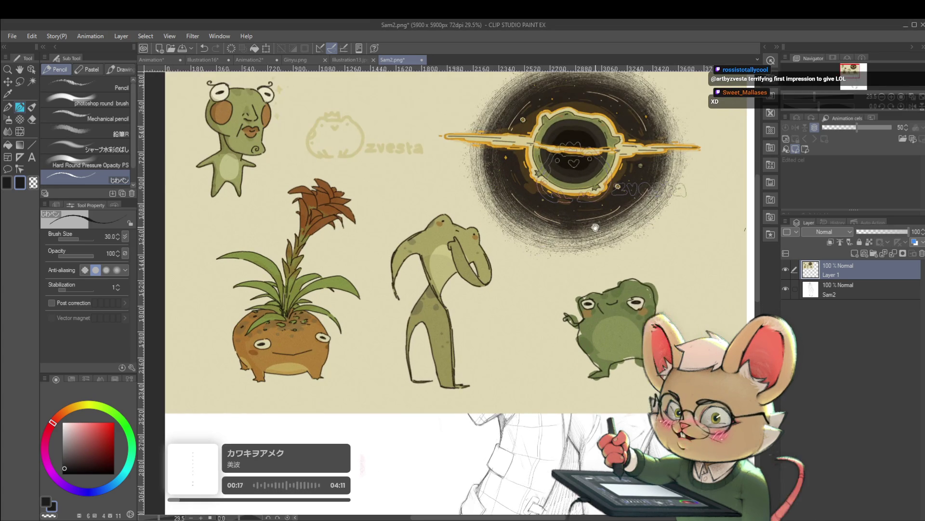
pyautogui.moveTo(596, 232); pyautogui.dragTo(604, 247)
pyautogui.scroll(2, 604, 248)
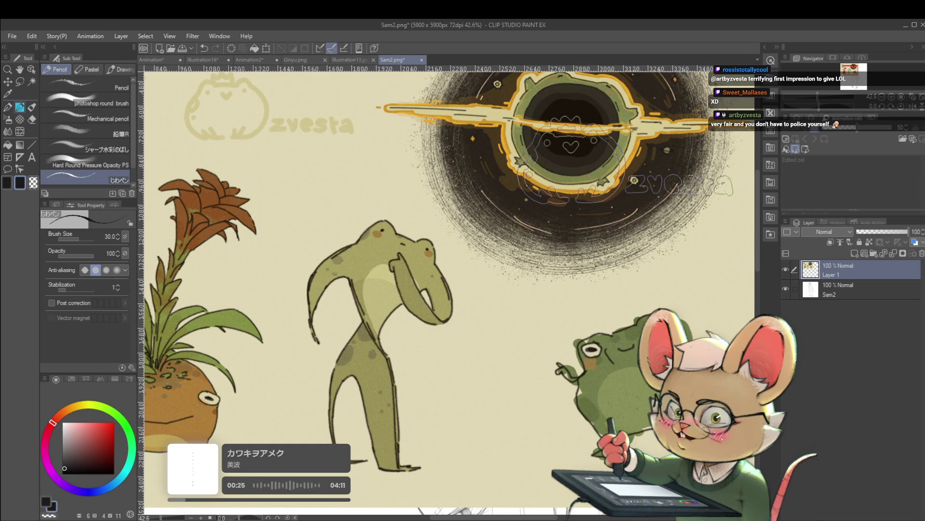
pyautogui.scroll(-2, 665, 296)
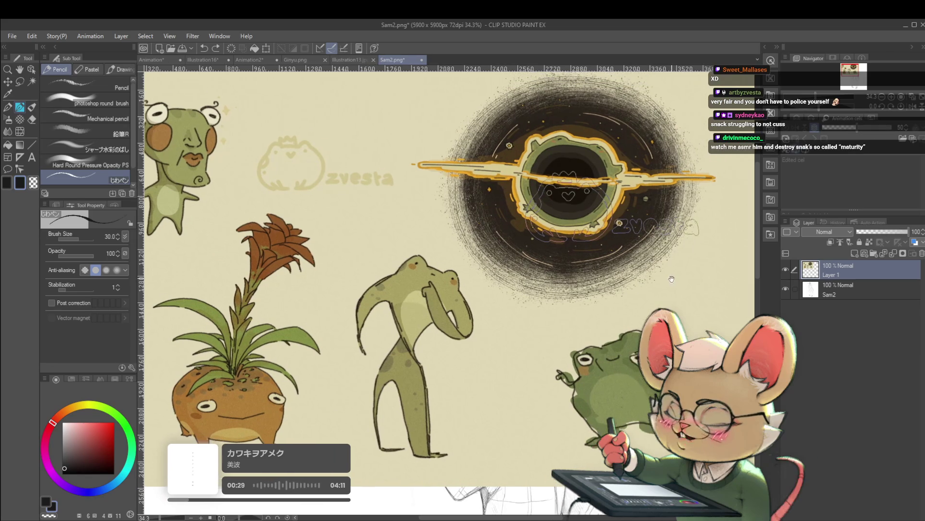
pyautogui.scroll(3, 642, 222)
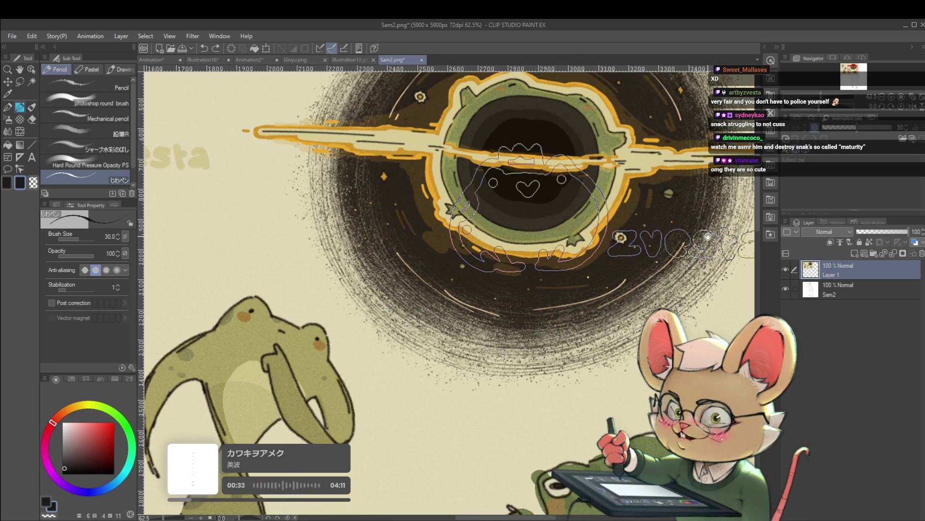
pyautogui.moveTo(708, 236); pyautogui.dragTo(665, 237)
pyautogui.scroll(-2, 602, 273)
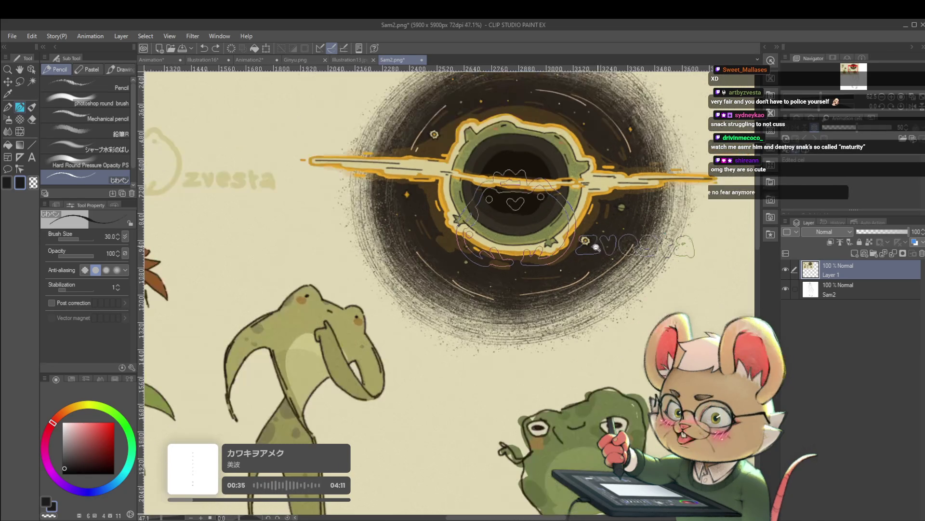
pyautogui.scroll(-1, 602, 273)
pyautogui.moveTo(602, 273); pyautogui.dragTo(650, 257)
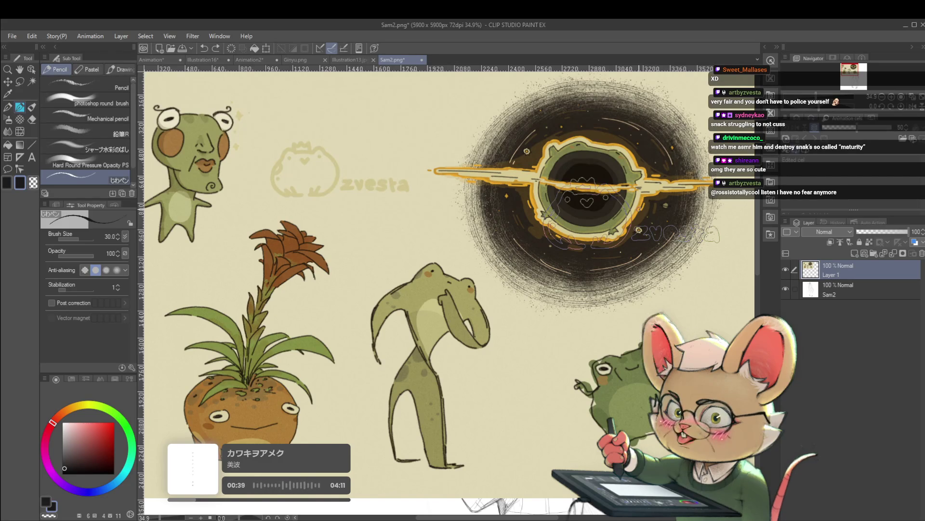
pyautogui.scroll(-1, 637, 326)
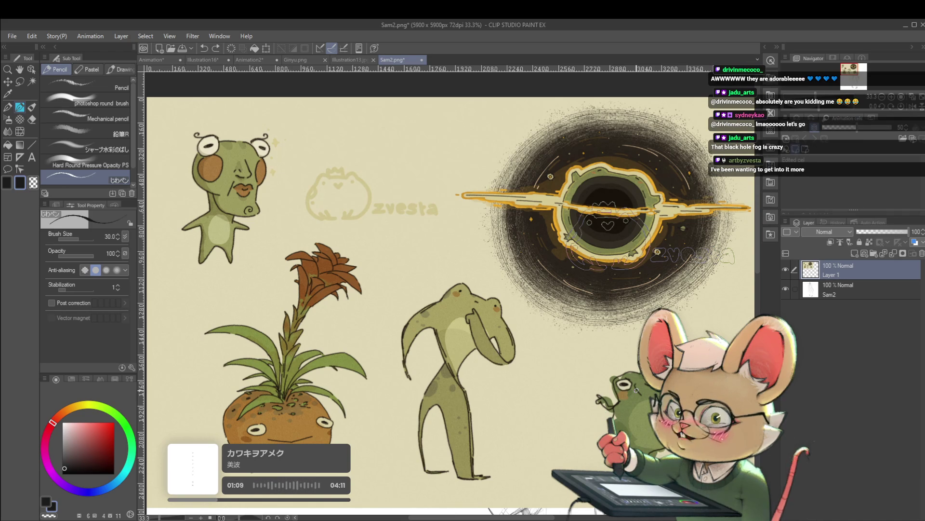
pyautogui.click(161, 58)
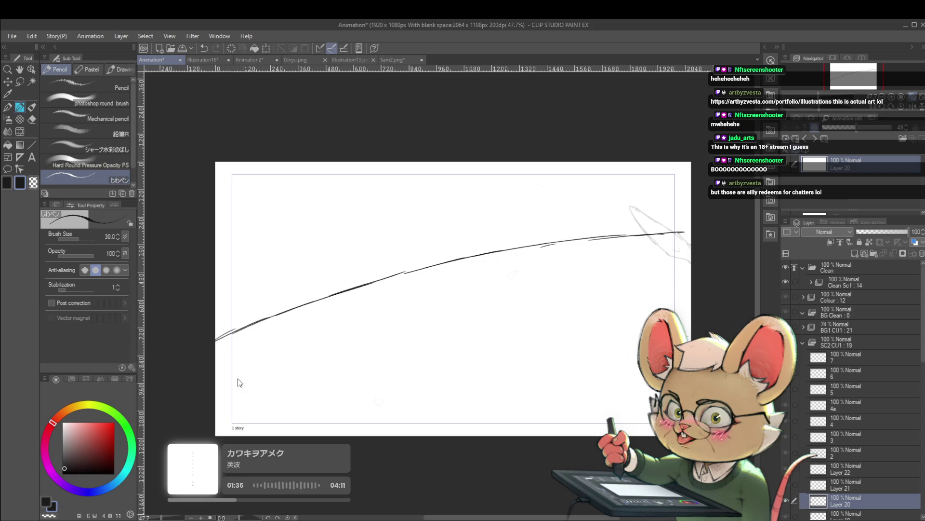
# Play through the animation frames with the space shortcut
pyautogui.press('space')
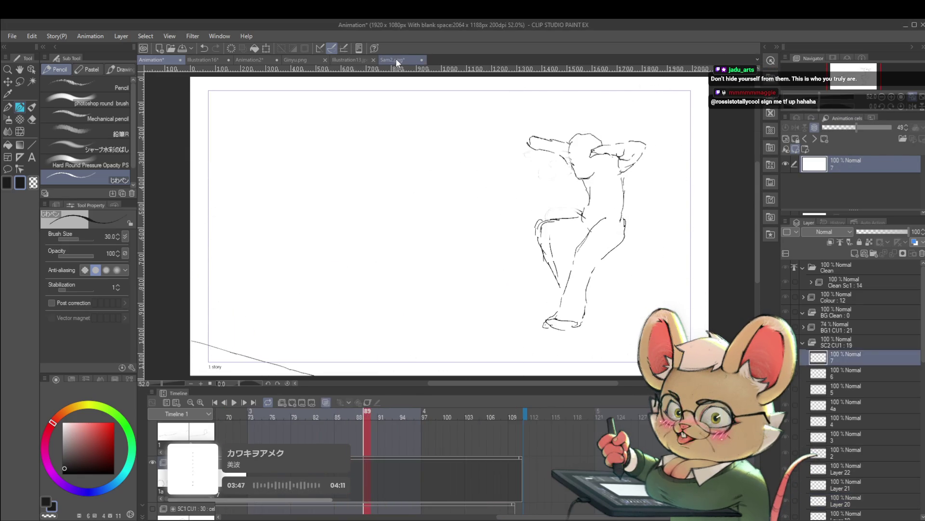
# Return to the Sam2.png document and zoom out to see the whole frog artwork
pyautogui.click(395, 59)
pyautogui.scroll(-3, 642, 192)
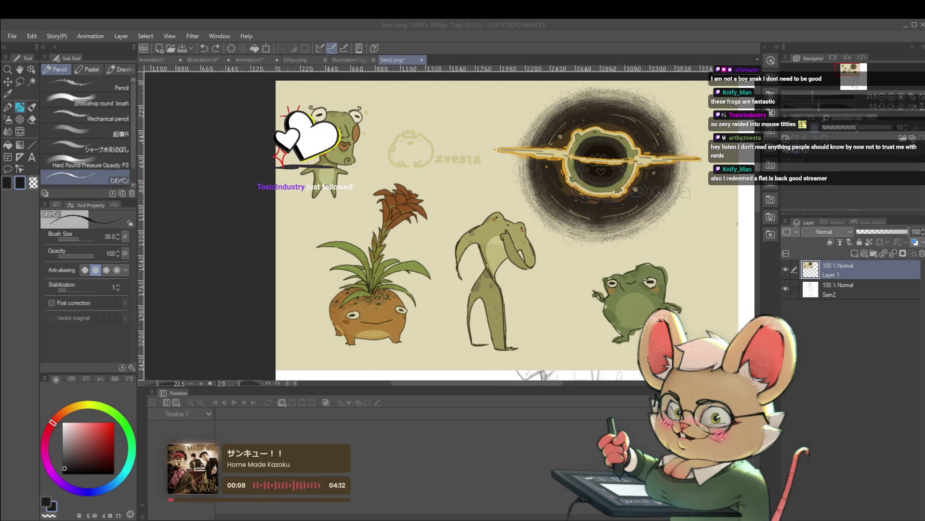
# Compare the Animation sketch with the Sam2 artwork, panning and zooming out, then return to Animation
pyautogui.click(164, 60)
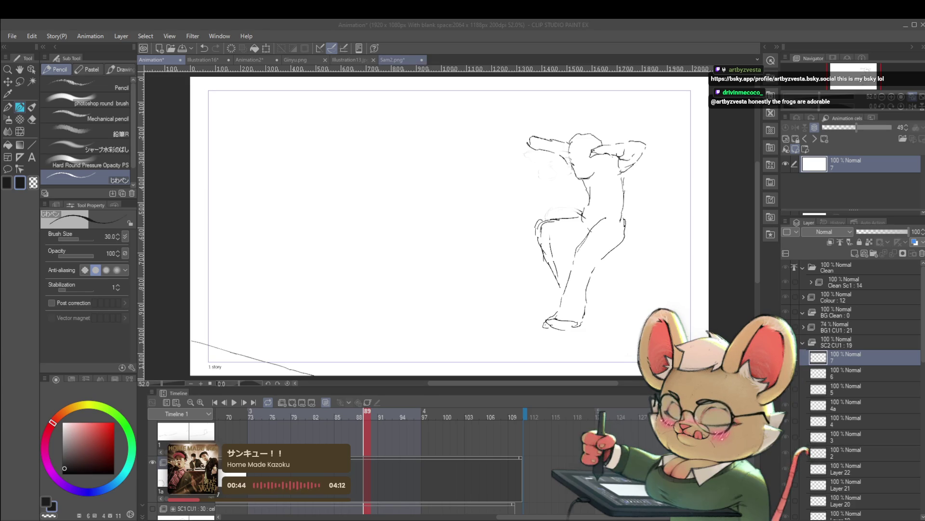
pyautogui.click(411, 60)
pyautogui.moveTo(434, 217); pyautogui.dragTo(284, 214)
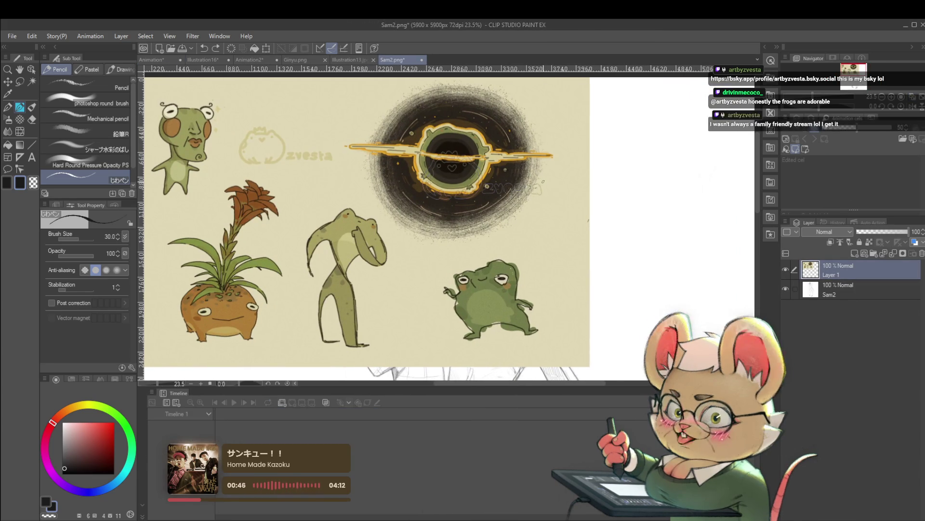
pyautogui.scroll(-3, 446, 223)
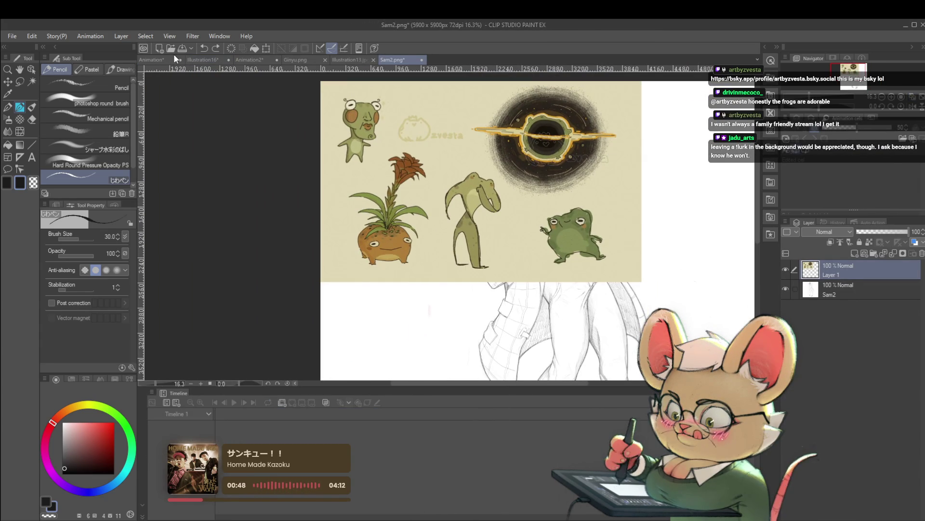
pyautogui.click(176, 59)
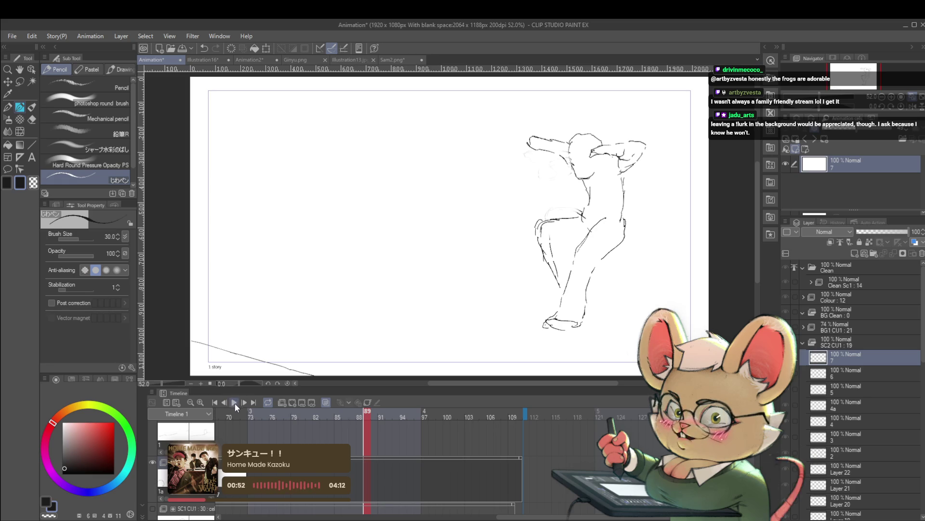
# Play the animation, pause it at frame 27, and scroll the timeline left
pyautogui.click(235, 403)
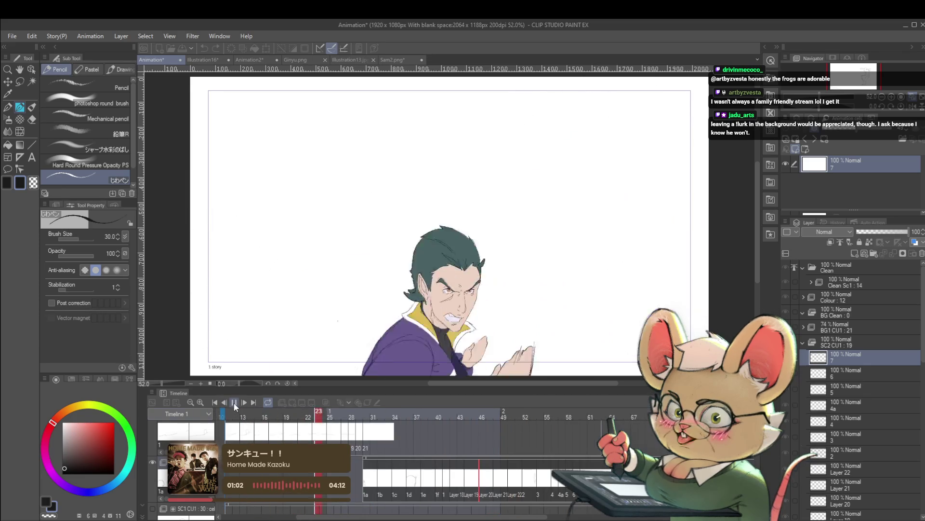
pyautogui.click(235, 404)
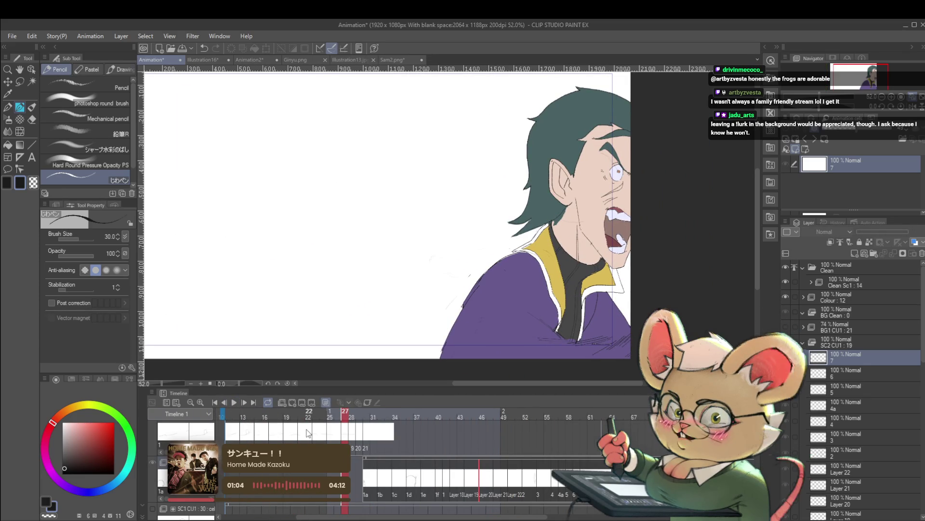
pyautogui.moveTo(487, 519); pyautogui.dragTo(433, 511)
# Jump back to frame 1, zoom out to 36.7% and centre the page in view
pyautogui.click(352, 450)
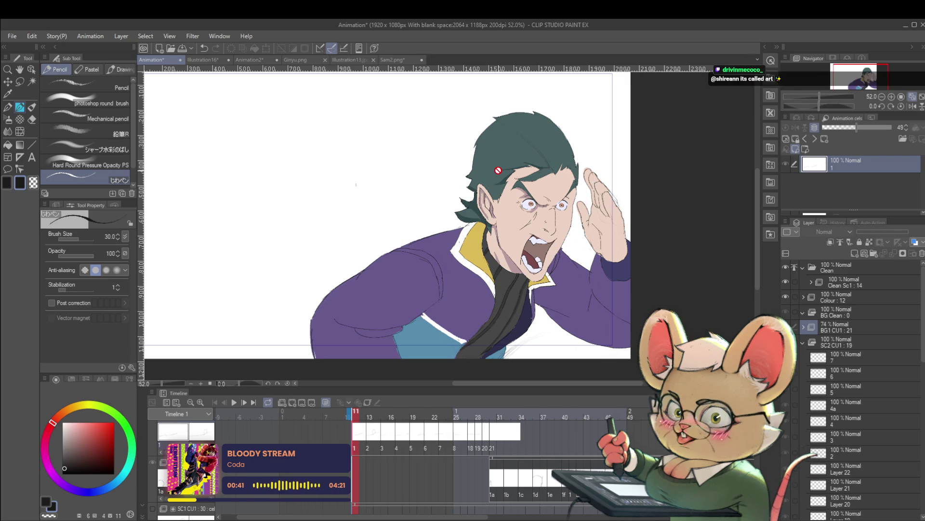
pyautogui.scroll(-2, 472, 327)
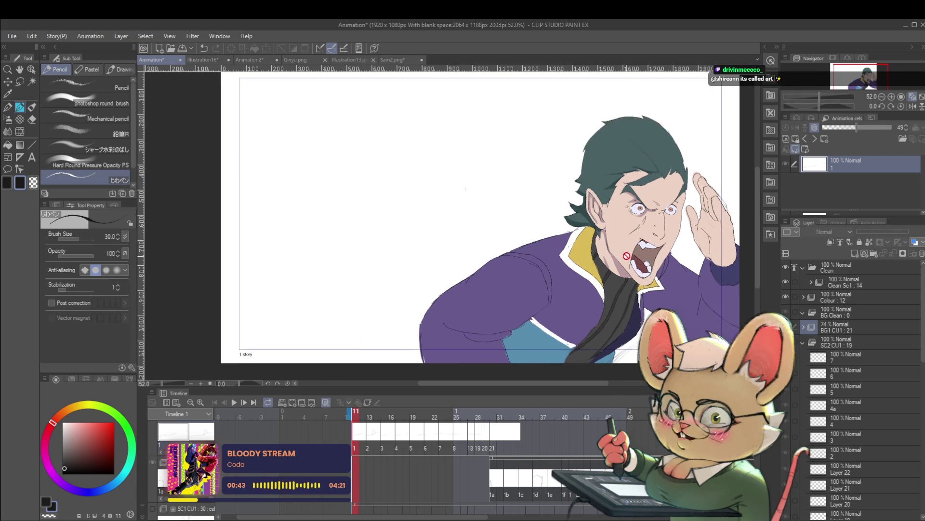
pyautogui.moveTo(609, 242); pyautogui.dragTo(552, 260)
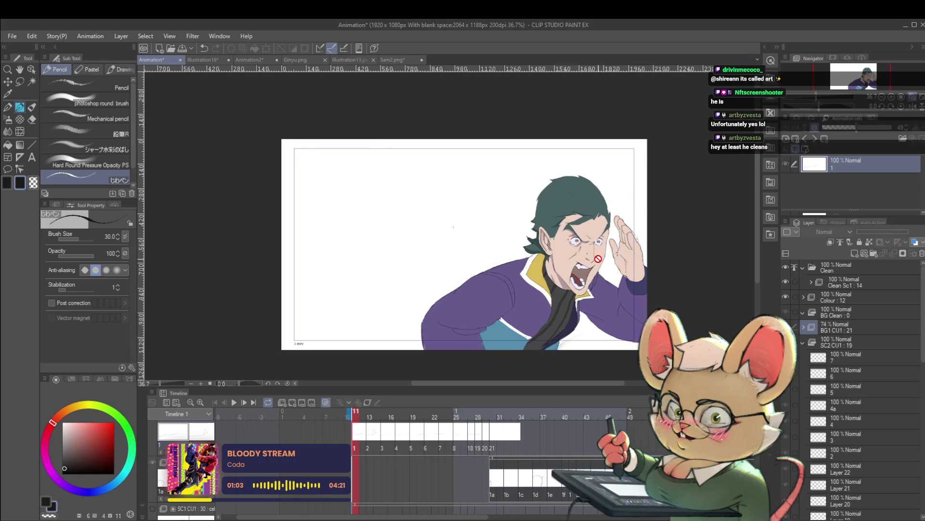
# Play the animation from the current frame and pause on frame 31's rough sketch
pyautogui.click(235, 403)
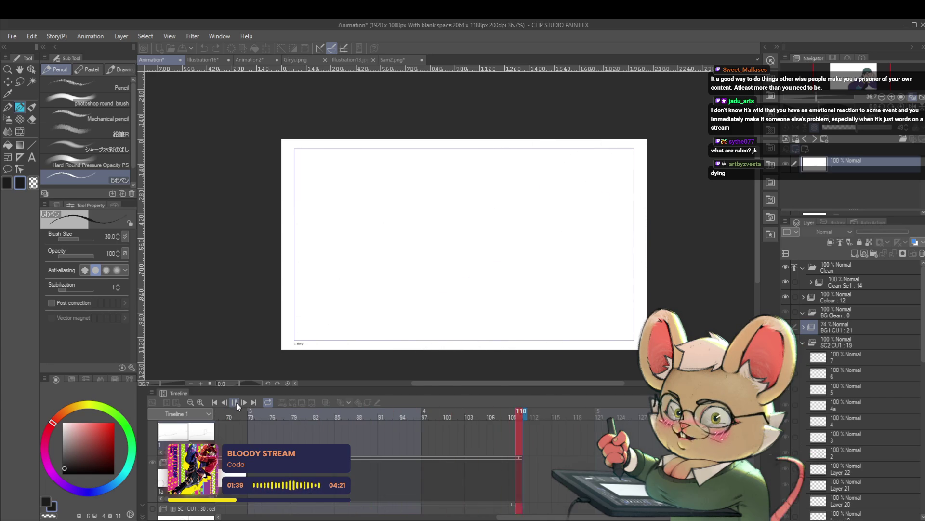
pyautogui.click(234, 401)
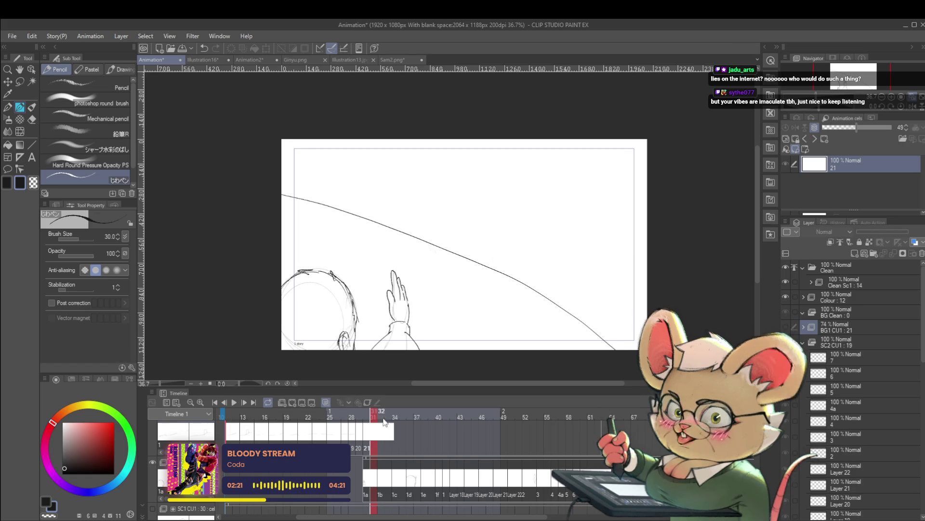
pyautogui.moveTo(468, 299); pyautogui.dragTo(508, 291)
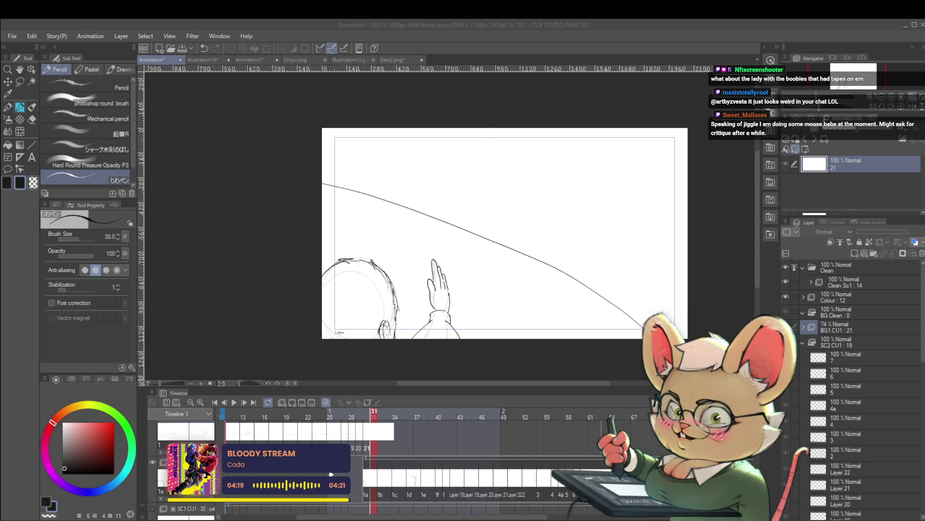
pyautogui.scroll(2, 498, 192)
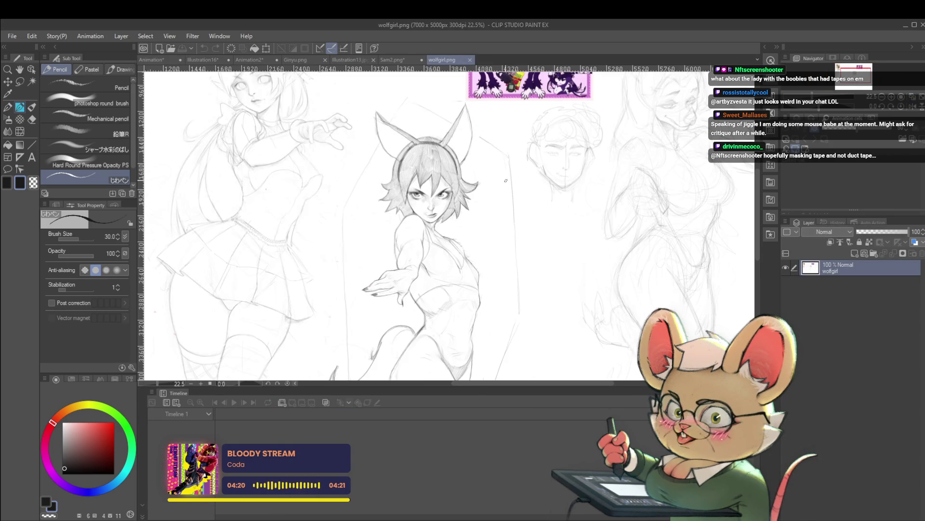
# Pan across the wolfgirl.png reference images and lower sketches, hide the Timeline, then close wolfgirl.png
pyautogui.moveTo(505, 180); pyautogui.dragTo(636, 165)
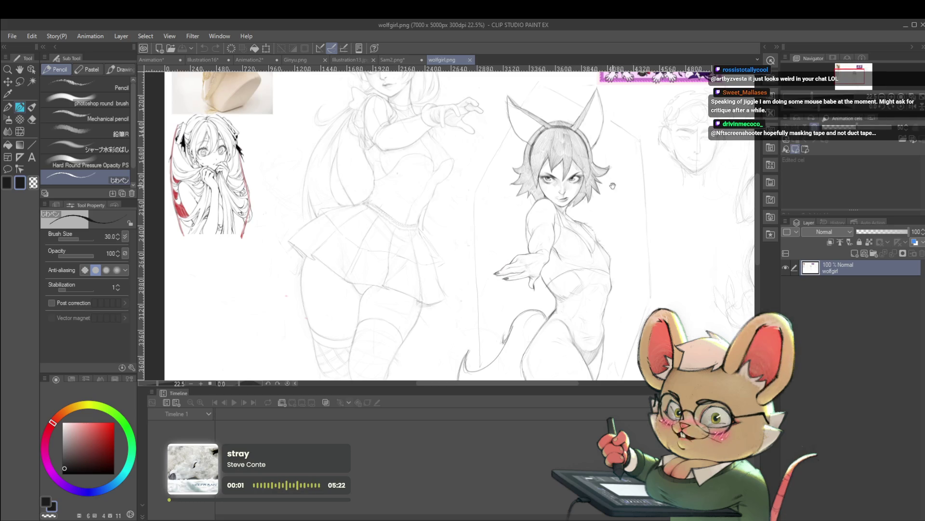
pyautogui.scroll(3, 651, 193)
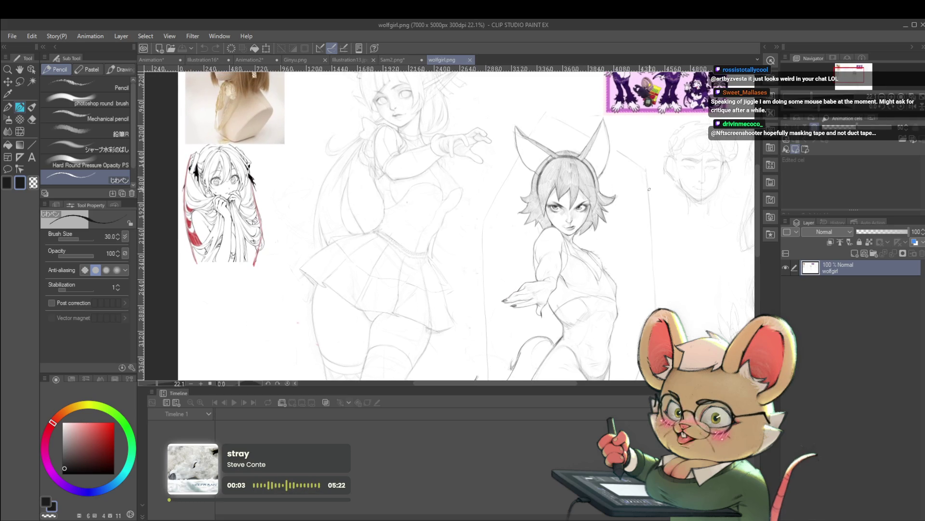
pyautogui.moveTo(650, 189); pyautogui.dragTo(638, 223)
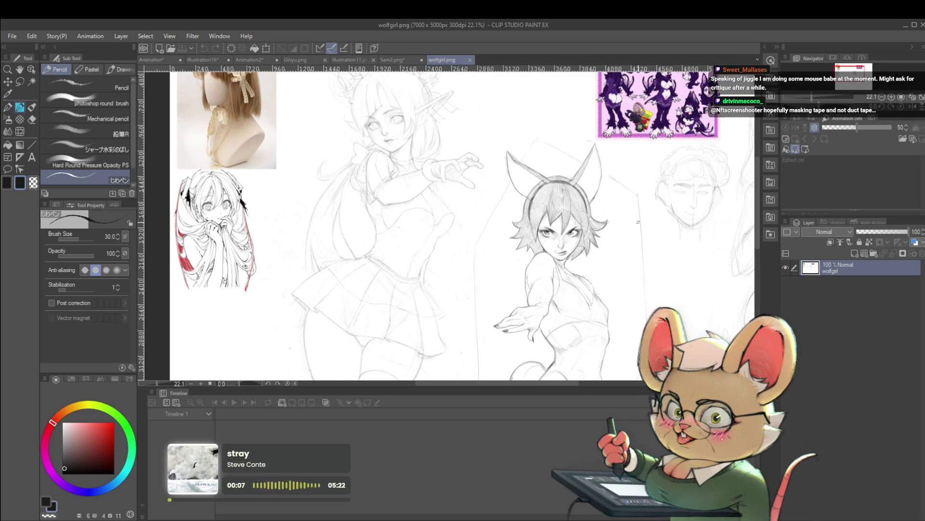
pyautogui.moveTo(638, 222); pyautogui.dragTo(626, 231)
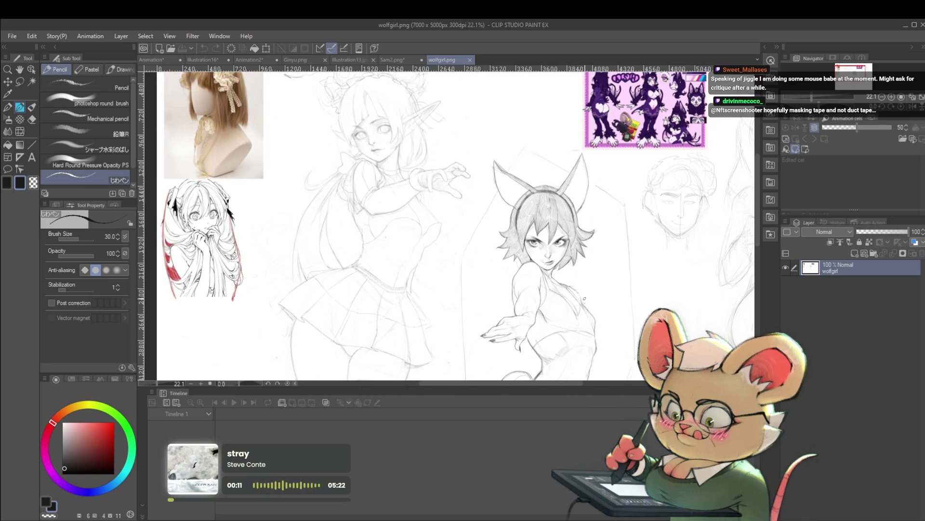
pyautogui.moveTo(584, 298); pyautogui.dragTo(561, 243)
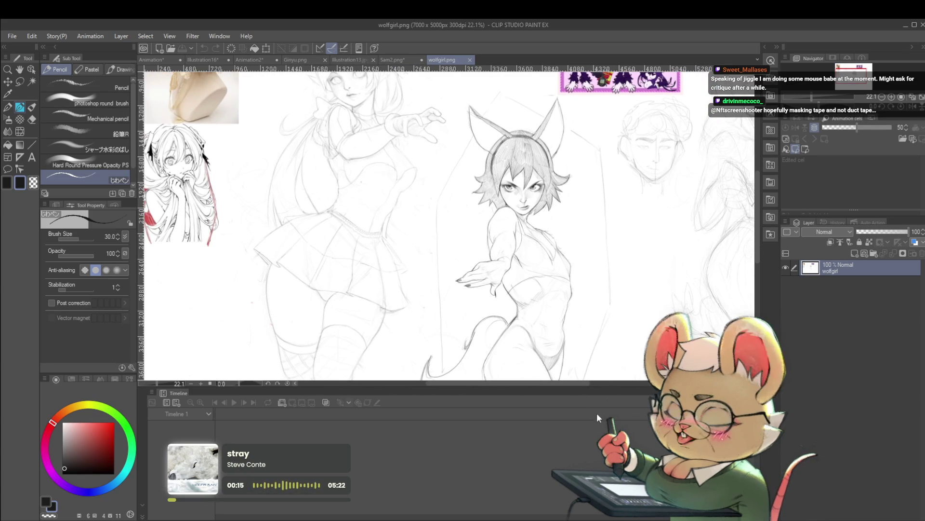
pyautogui.press('F12')
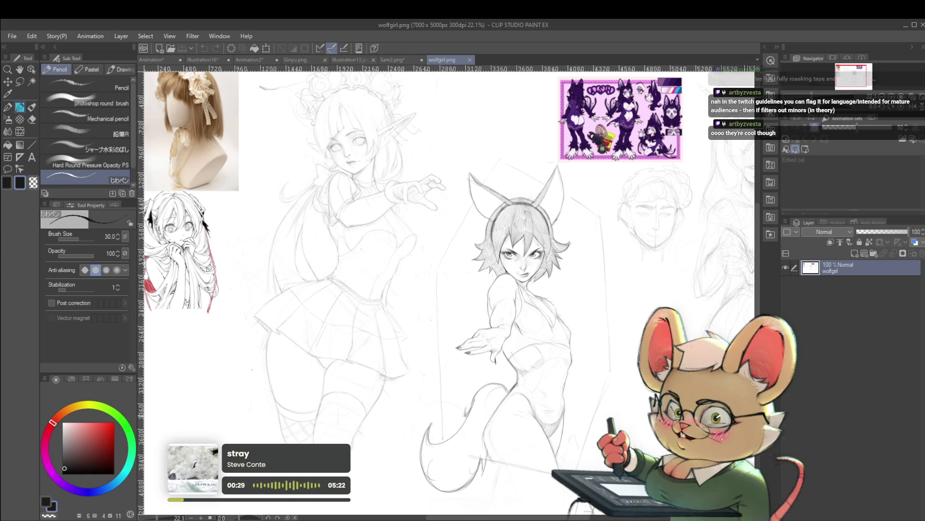
pyautogui.click(470, 60)
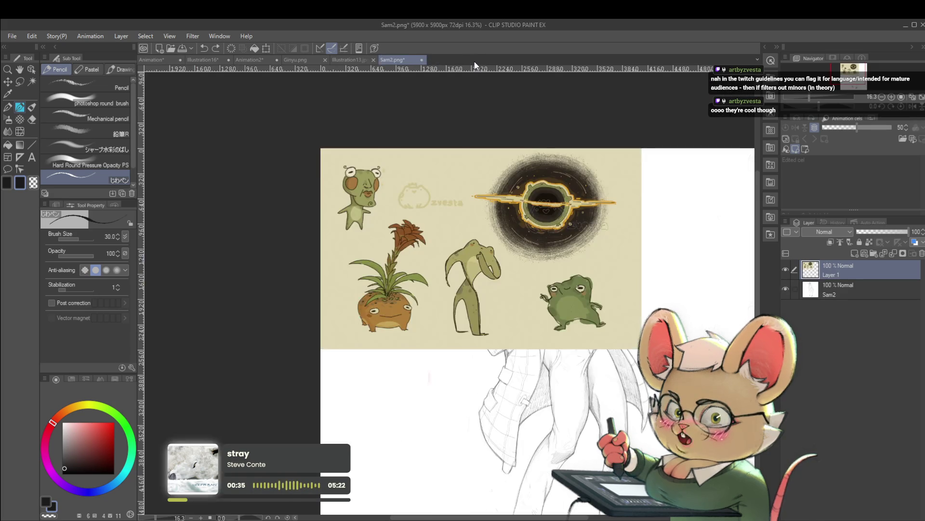
# Switch from the Illustration16 document to the Animation document
pyautogui.click(207, 60)
pyautogui.click(171, 59)
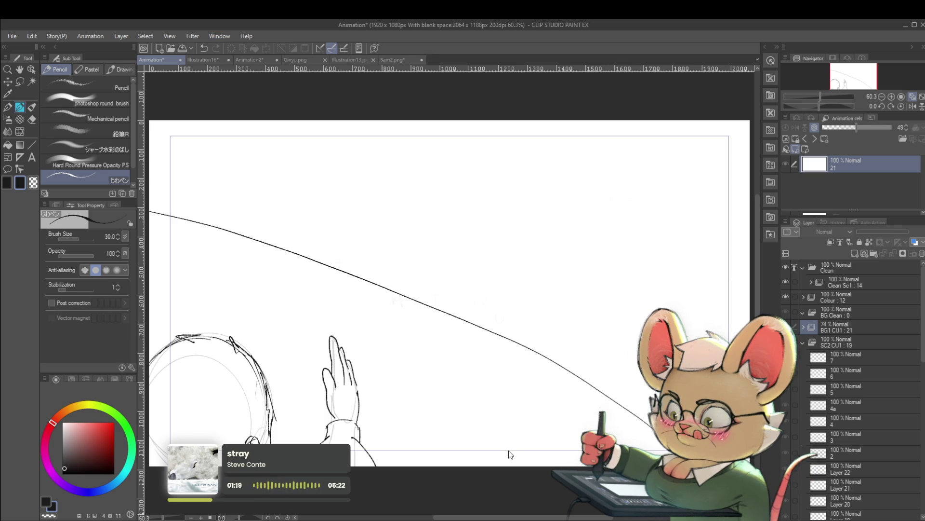
# Show the Timeline palette of frames beneath the Animation canvas
pyautogui.click(511, 516)
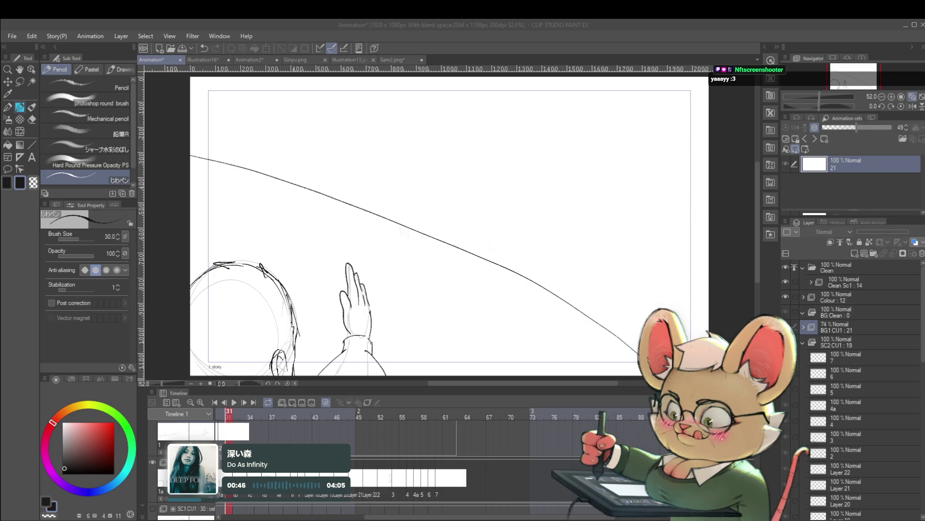
# Alt-Tab through Discord to bring OpenToonz's asasbb scene to the front
pyautogui.hotkey('alt', 'Tab')
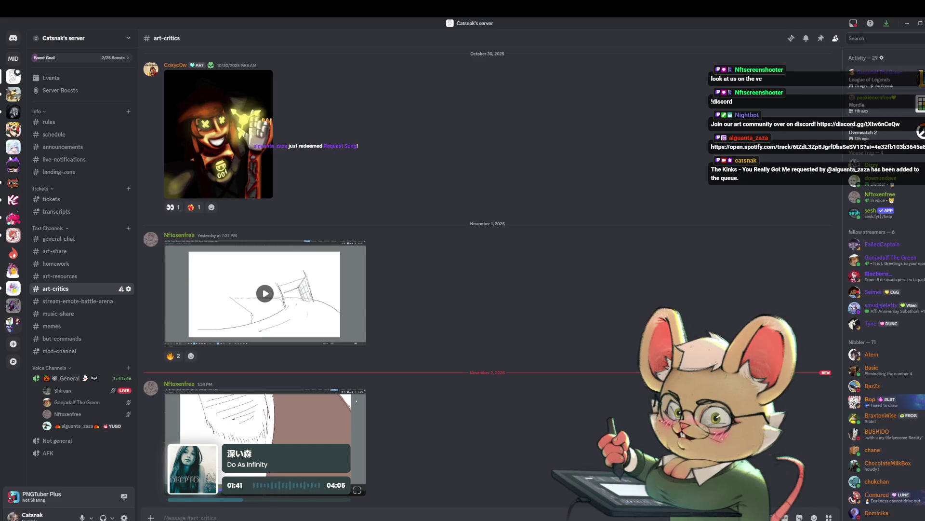
pyautogui.hotkey('alt', 'Tab')
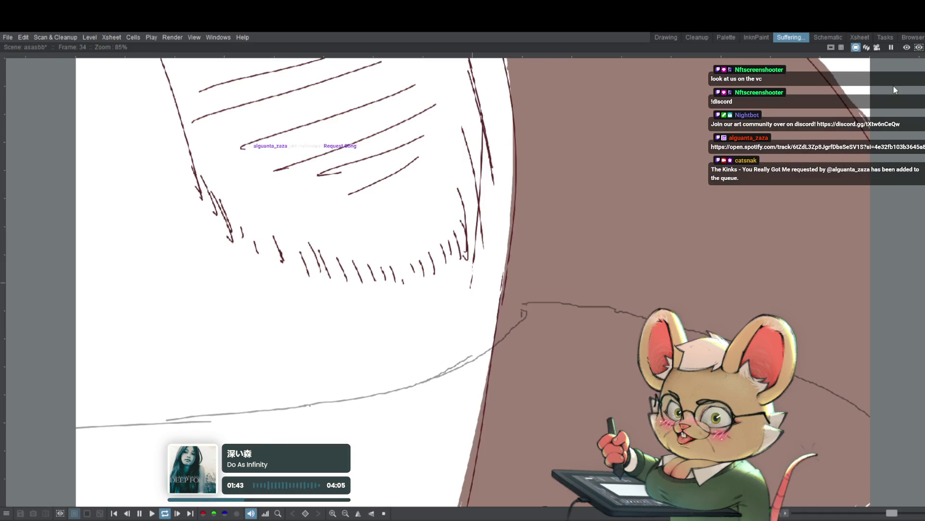
# Loop-play the asasbb scene, stopping and restarting playback several times to review the motion
pyautogui.press('space')
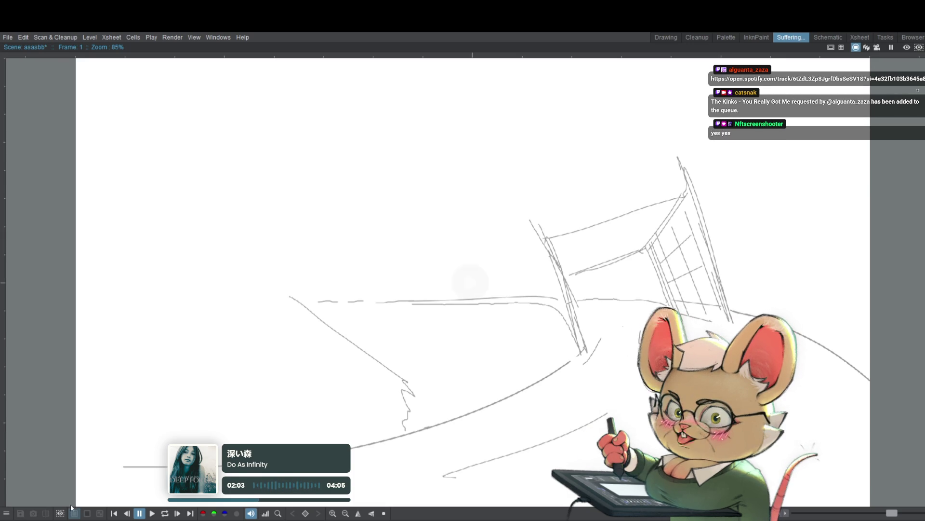
pyautogui.press('l')
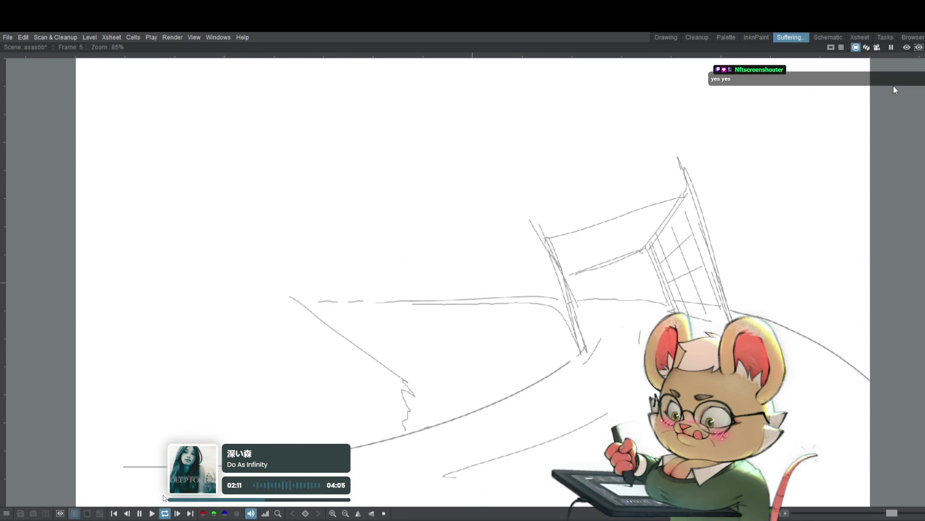
pyautogui.click(470, 282)
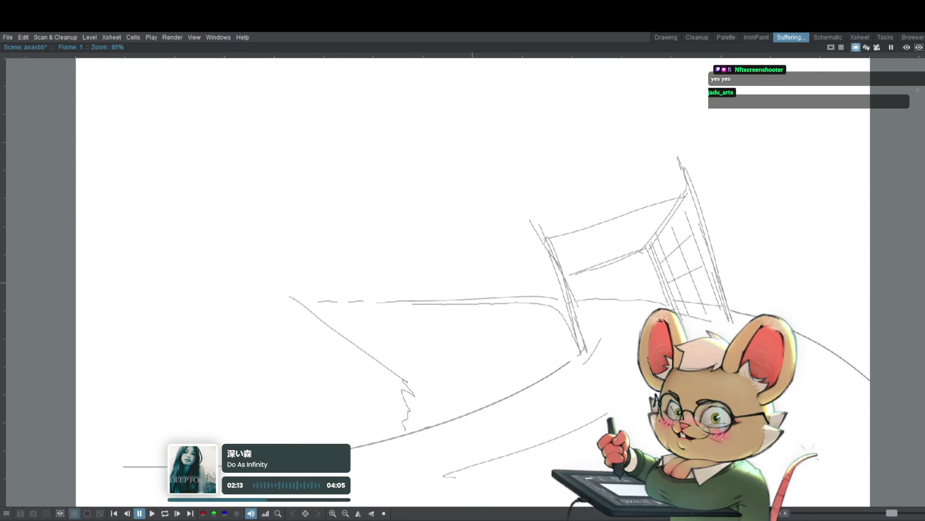
pyautogui.press('l')
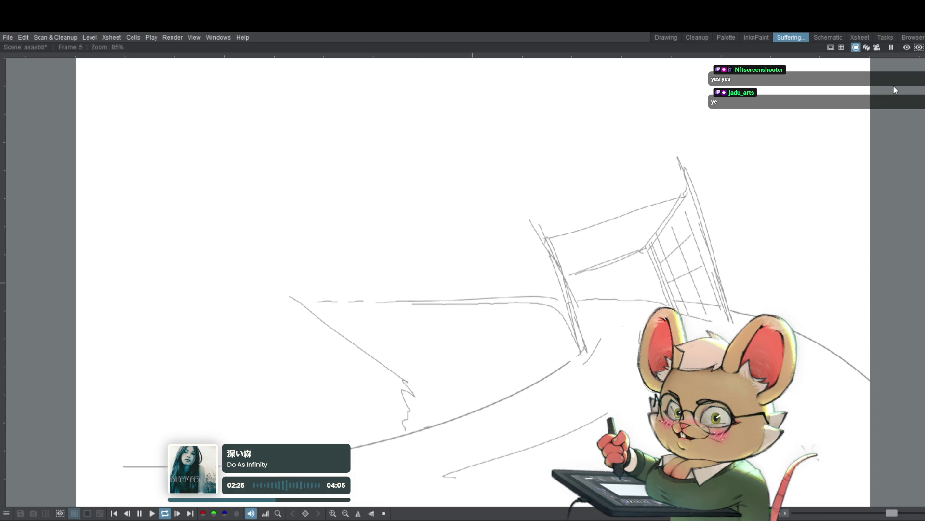
pyautogui.press('space')
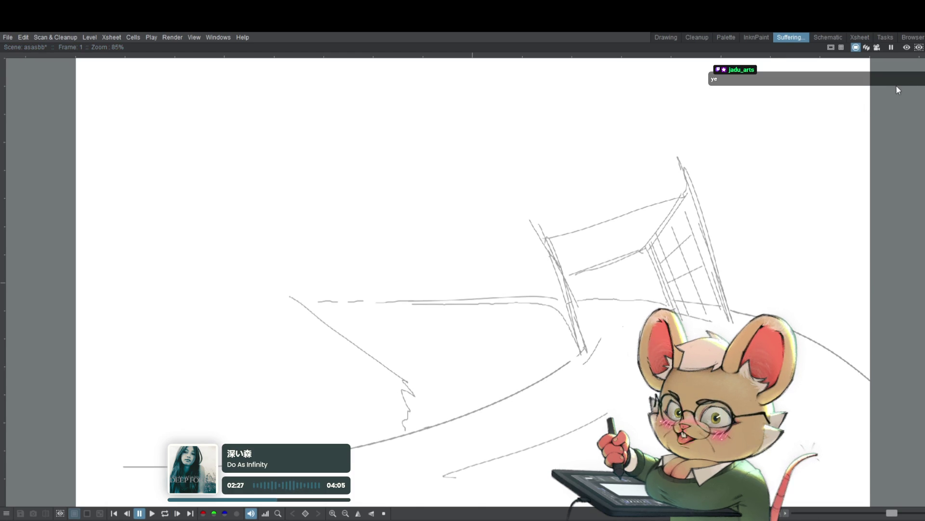
pyautogui.press('space')
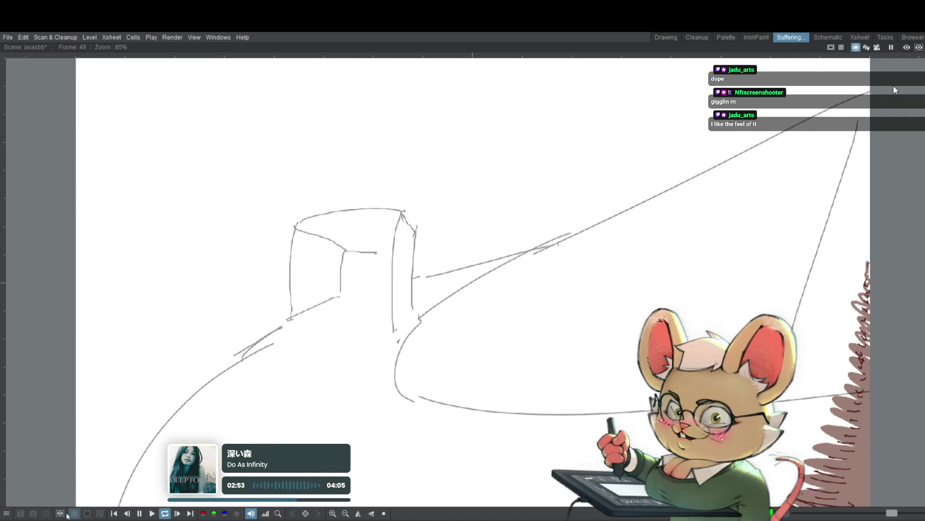
# Keep the asasbb animation looping in OpenToonz to finish the review
pyautogui.press('p')
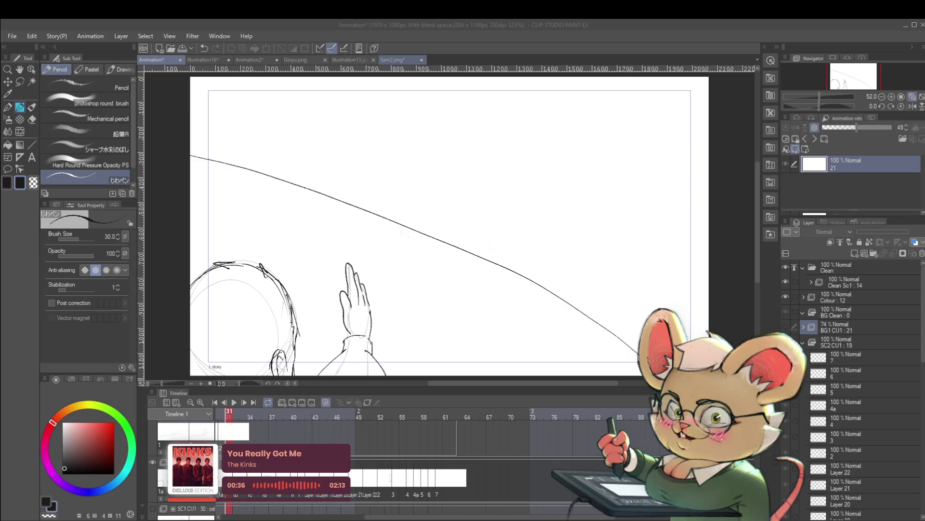
# Paste the video screenshot into Sam2.png and enlarge it to 650%
pyautogui.click(398, 60)
pyautogui.scroll(-1, 709, 213)
pyautogui.moveTo(709, 213); pyautogui.dragTo(514, 180)
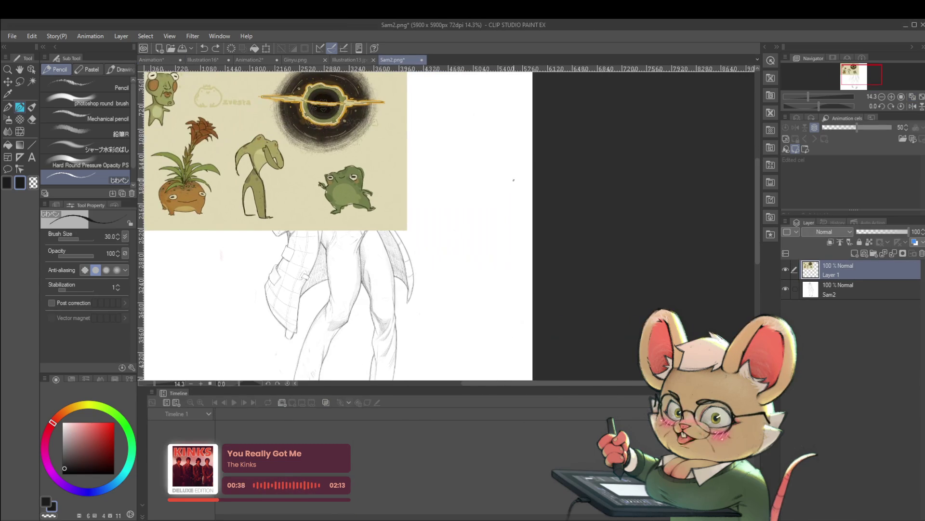
pyautogui.hotkey('ctrl', 'v')
pyautogui.hotkey('ctrl', 't')
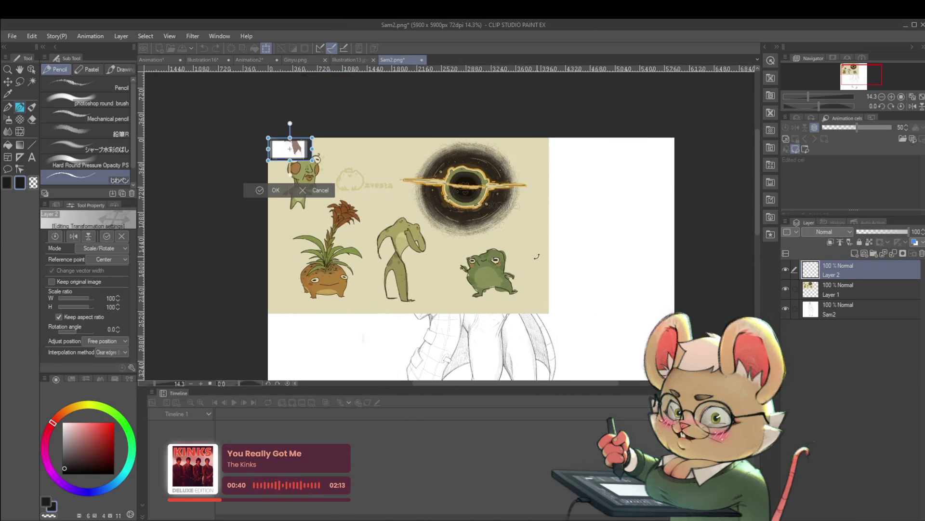
pyautogui.moveTo(312, 160)
pyautogui.mouseDown()
pyautogui.moveTo(515, 289)
pyautogui.moveTo(536, 191)
pyautogui.mouseUp()
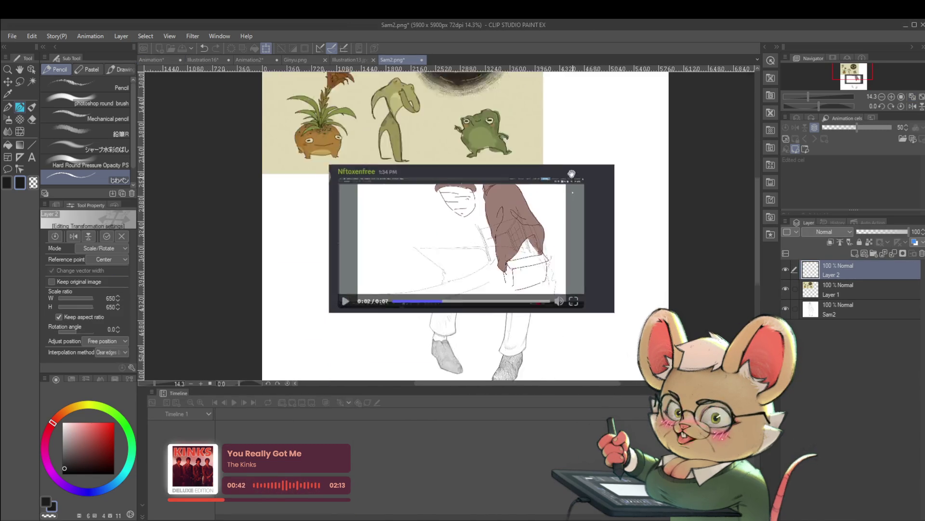
pyautogui.scroll(5, 536, 191)
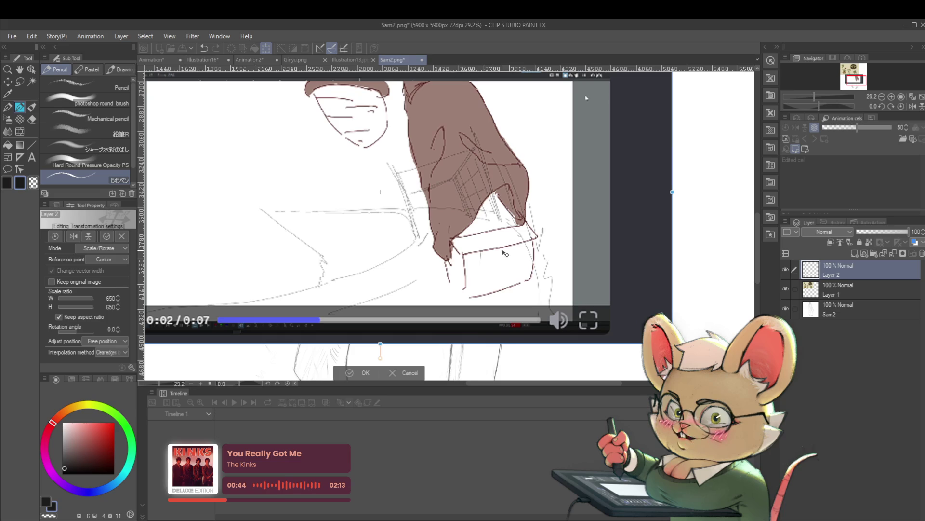
pyautogui.press('Return')
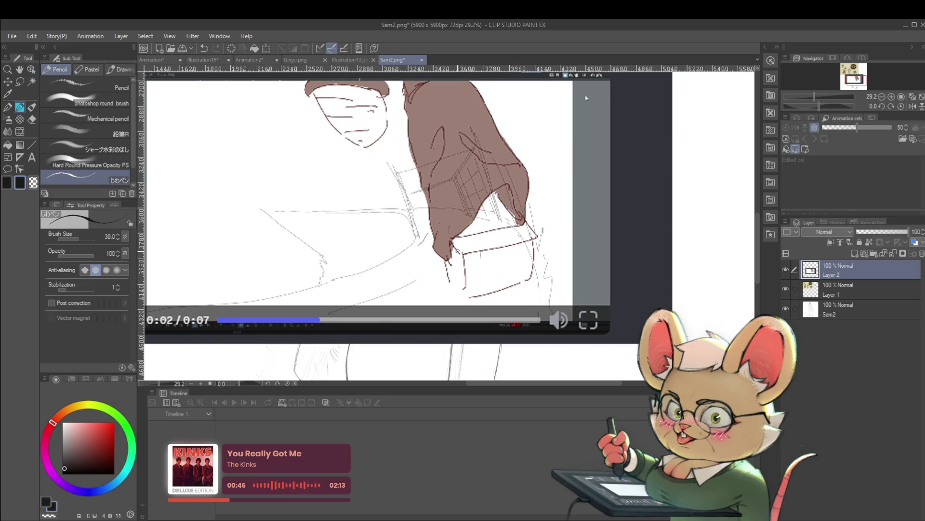
# Switch to the pencil brush, undo a stray stroke on the box, and enlarge the brush
pyautogui.press('p')
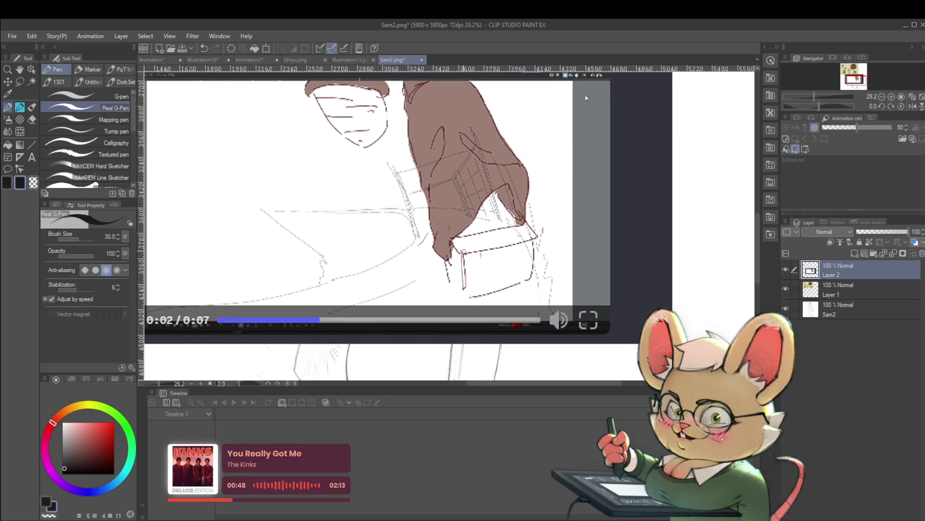
pyautogui.hotkey('ctrl', 'z')
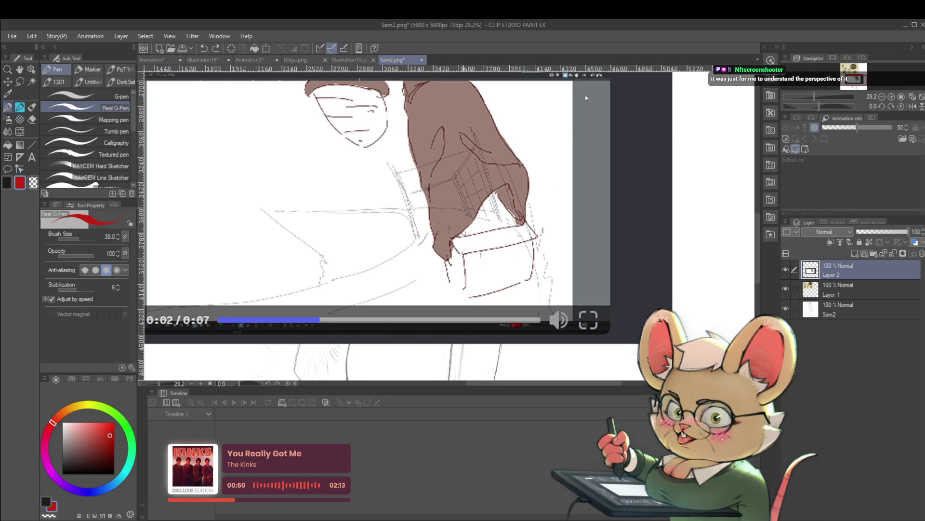
pyautogui.press(']')
pyautogui.press(']')
pyautogui.press(']')
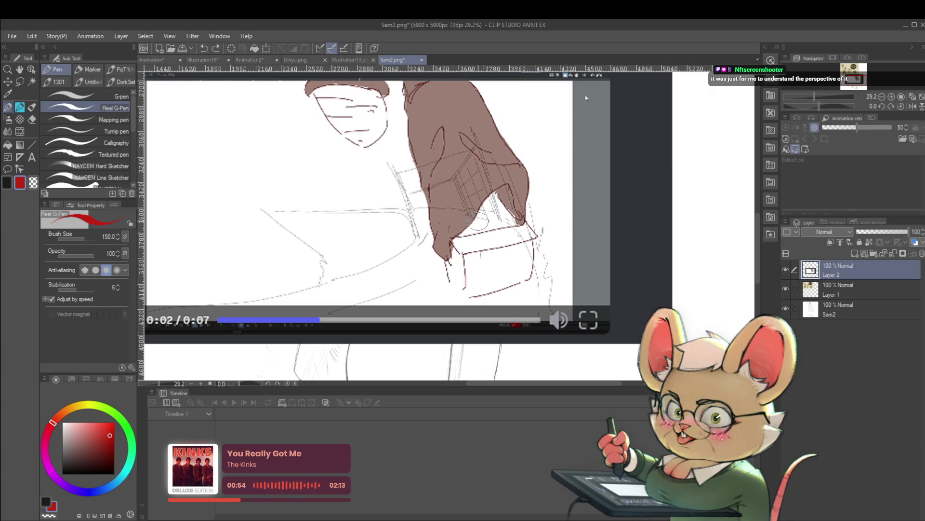
pyautogui.press('p')
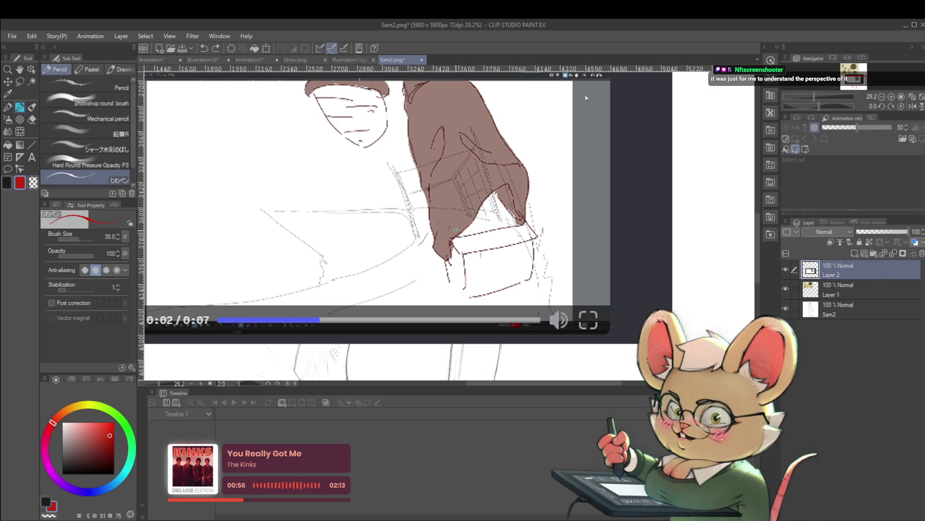
# Lower the screenshot layer to 55% opacity and shrink it to 57%
pyautogui.click(885, 233)
pyautogui.scroll(-3, 615, 278)
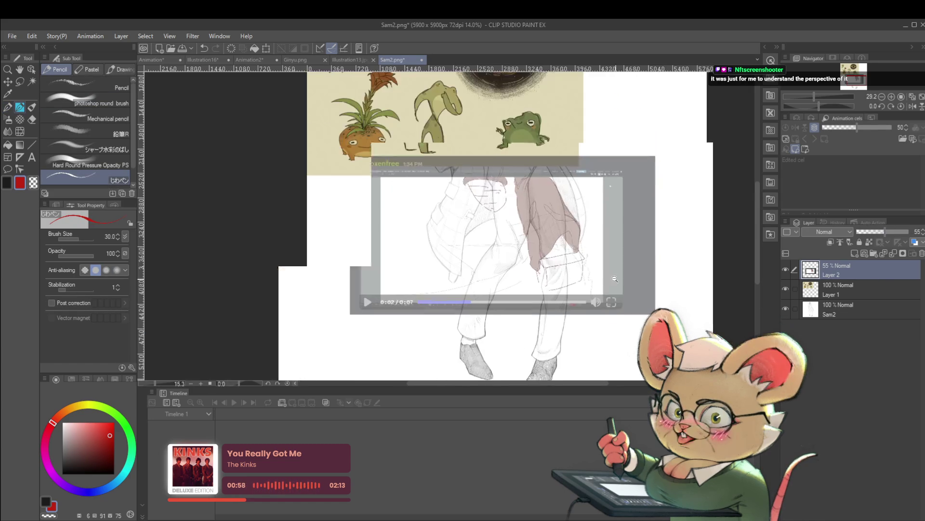
pyautogui.hotkey('ctrl', 't')
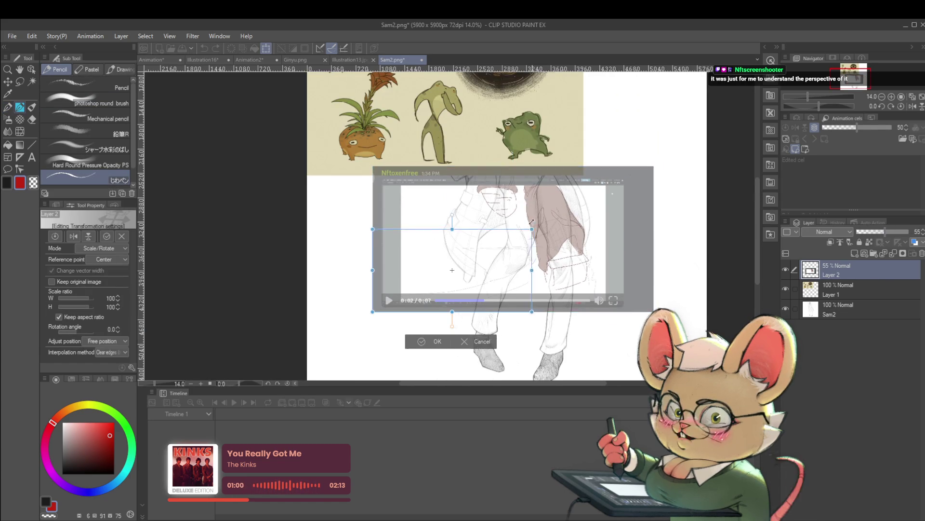
pyautogui.moveTo(532, 221); pyautogui.dragTo(532, 221)
pyautogui.scroll(4, 467, 196)
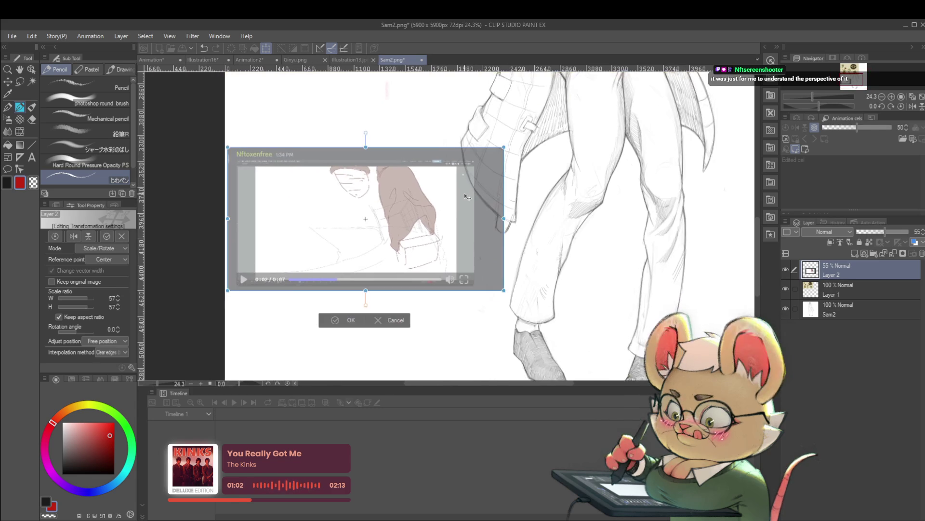
pyautogui.press('Return')
# On a new layer, draw red correction lines down the box's sides and lower-left corner
pyautogui.hotkey('ctrl', 'shift', 'n')
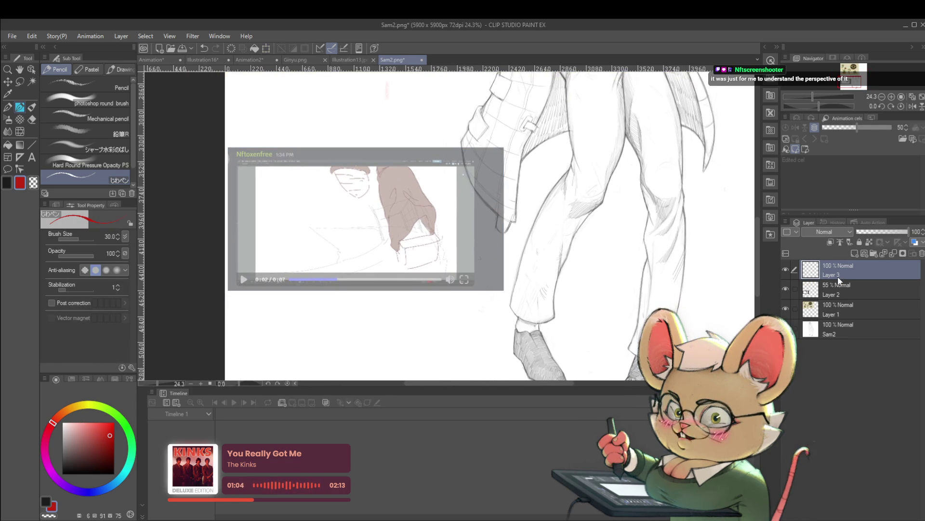
pyautogui.scroll(3, 399, 236)
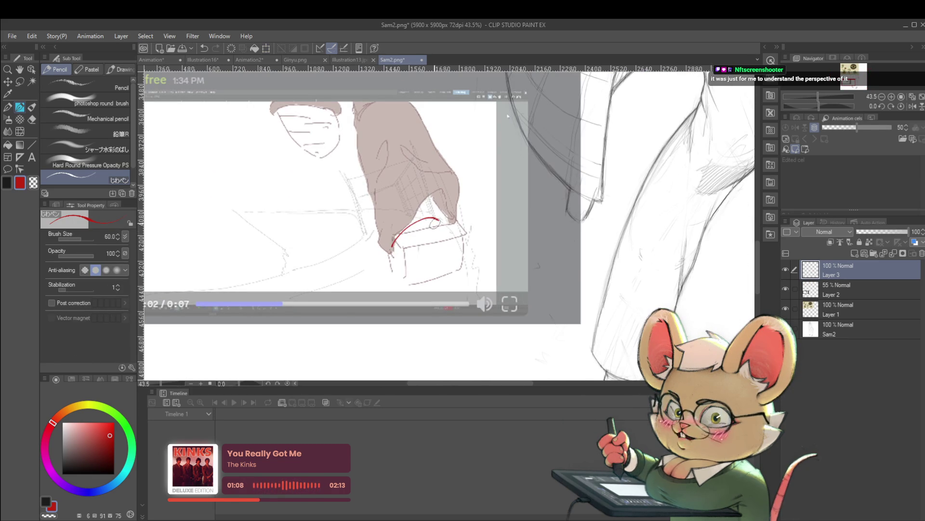
pyautogui.moveTo(392, 245)
pyautogui.mouseDown()
pyautogui.moveTo(424, 219)
pyautogui.moveTo(450, 223)
pyautogui.moveTo(466, 264)
pyautogui.mouseUp()
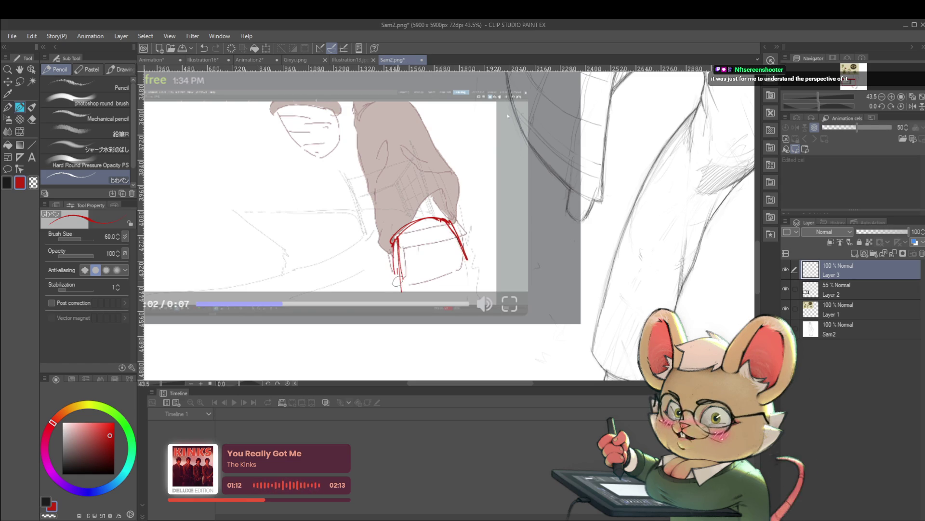
pyautogui.moveTo(394, 241); pyautogui.dragTo(381, 261)
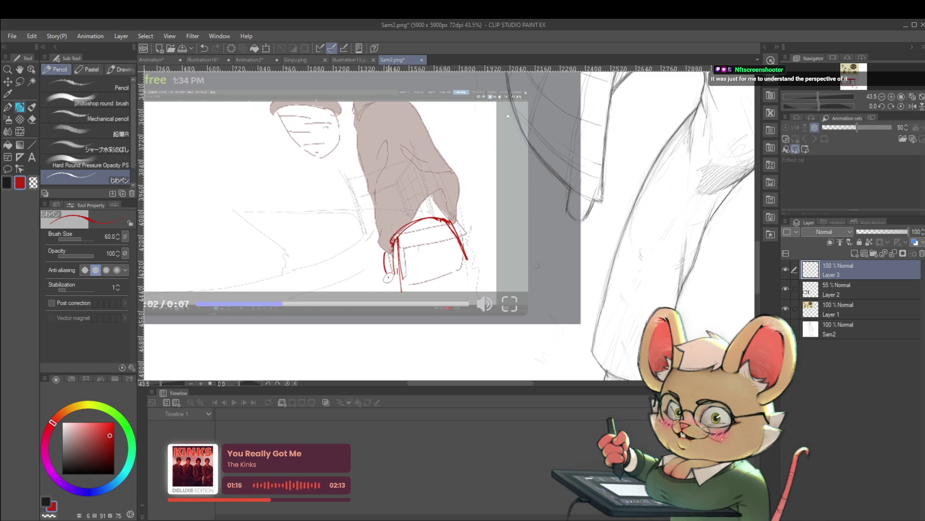
pyautogui.moveTo(391, 260)
pyautogui.mouseDown()
pyautogui.moveTo(387, 276)
pyautogui.moveTo(401, 286)
pyautogui.moveTo(428, 257)
pyautogui.moveTo(458, 252)
pyautogui.mouseUp()
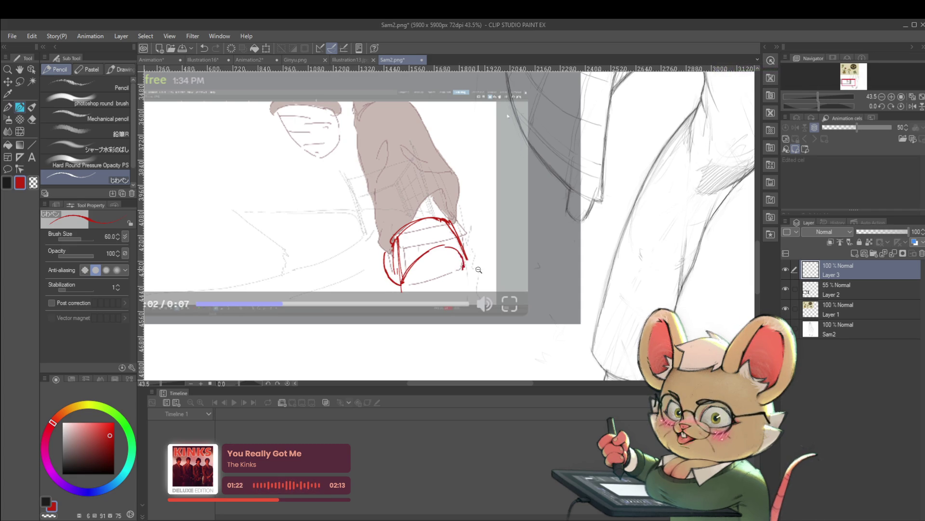
# Extend the red strokes upward and along the bottom of the cylinder
pyautogui.scroll(-5, 479, 270)
pyautogui.scroll(5, 479, 269)
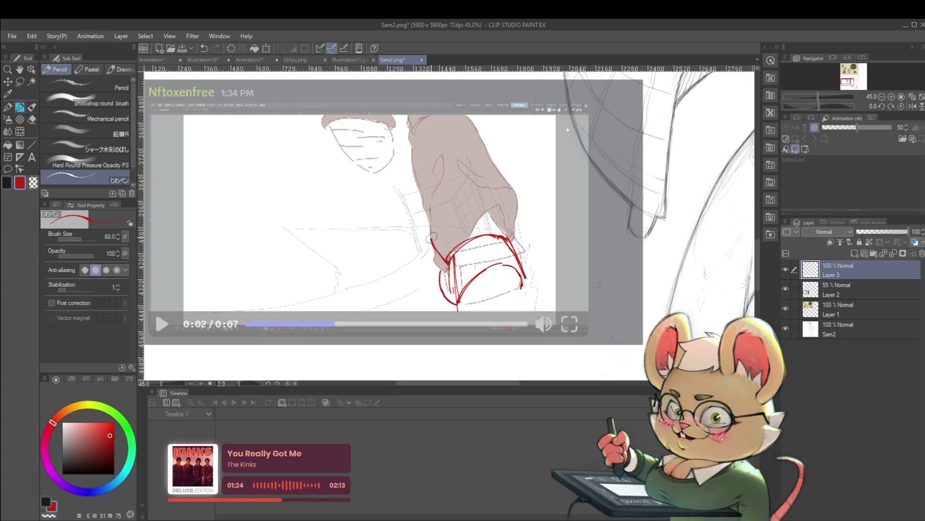
pyautogui.moveTo(432, 238); pyautogui.dragTo(435, 230)
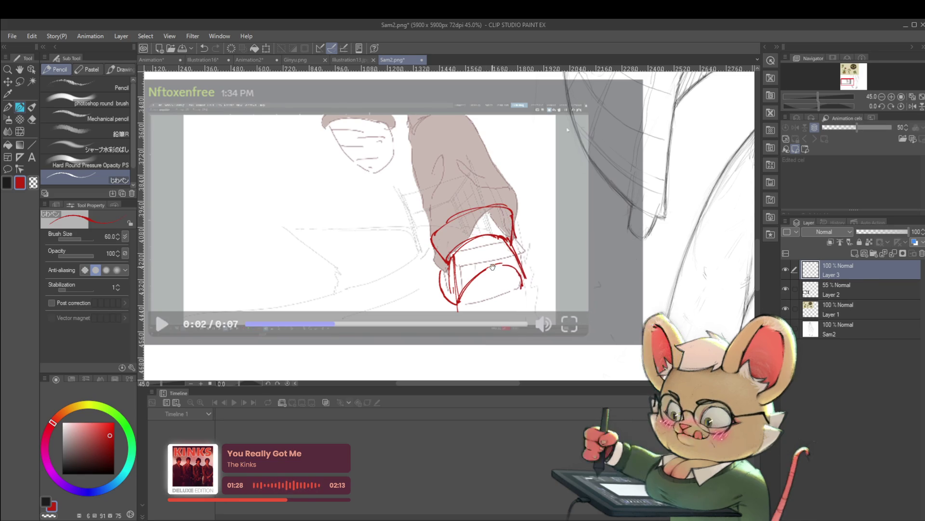
pyautogui.scroll(-3, 512, 200)
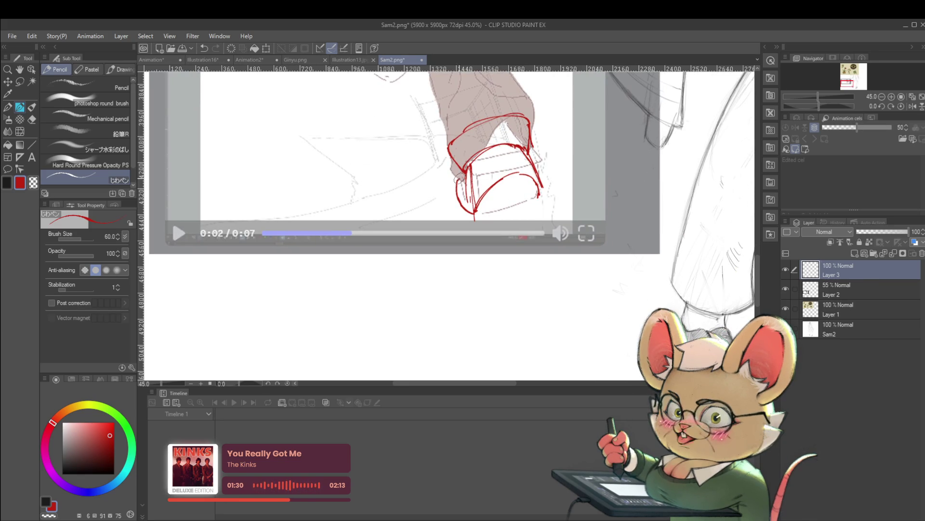
pyautogui.scroll(-4, 458, 179)
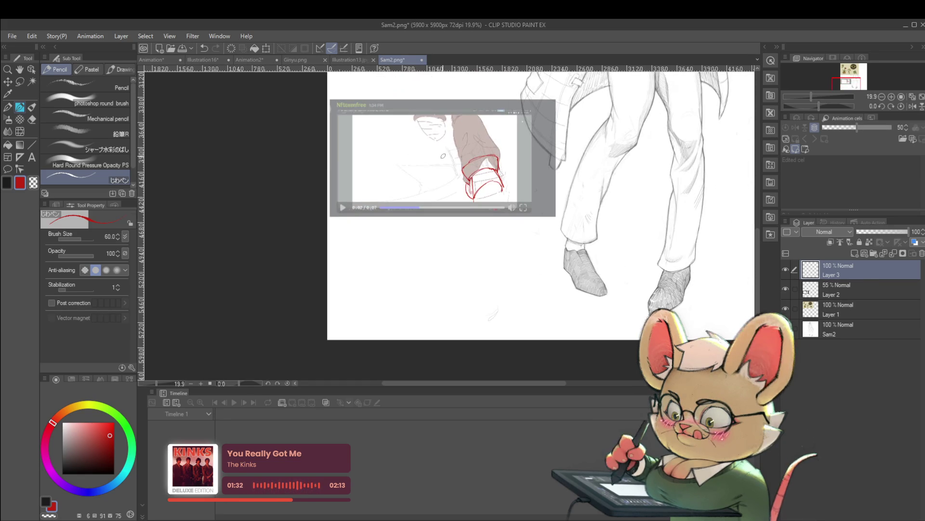
pyautogui.scroll(3, 443, 156)
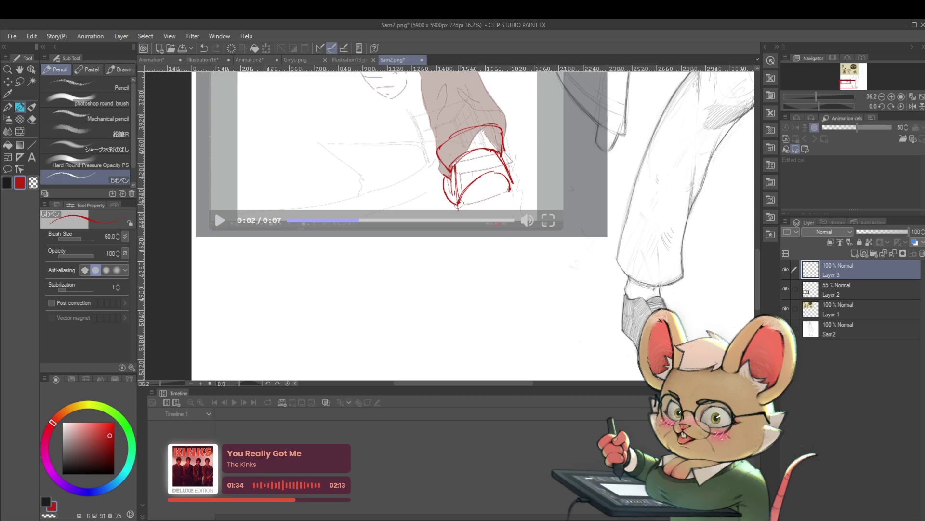
pyautogui.moveTo(486, 202); pyautogui.dragTo(511, 199)
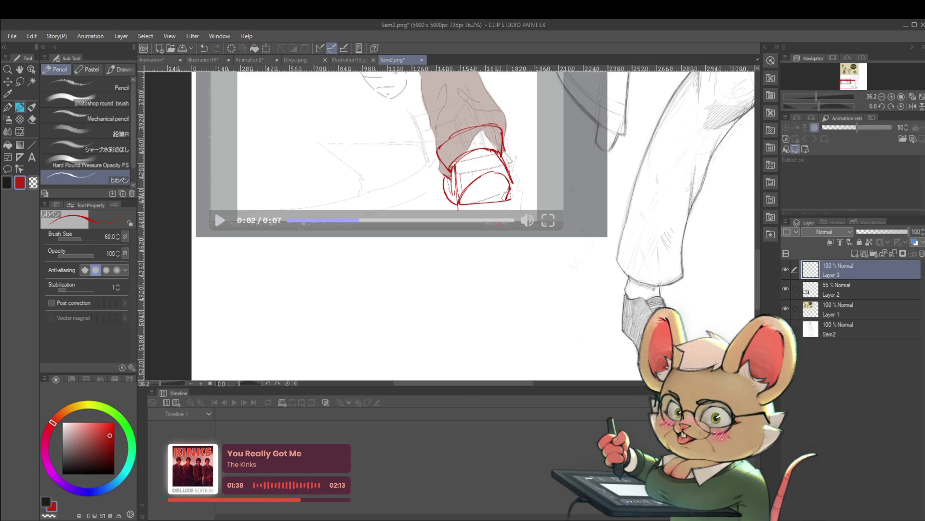
pyautogui.scroll(-4, 506, 196)
# Mirror the Sam2 view to check it, then play the Animation and stop on frame 31 of cel 1a
pyautogui.click(910, 107)
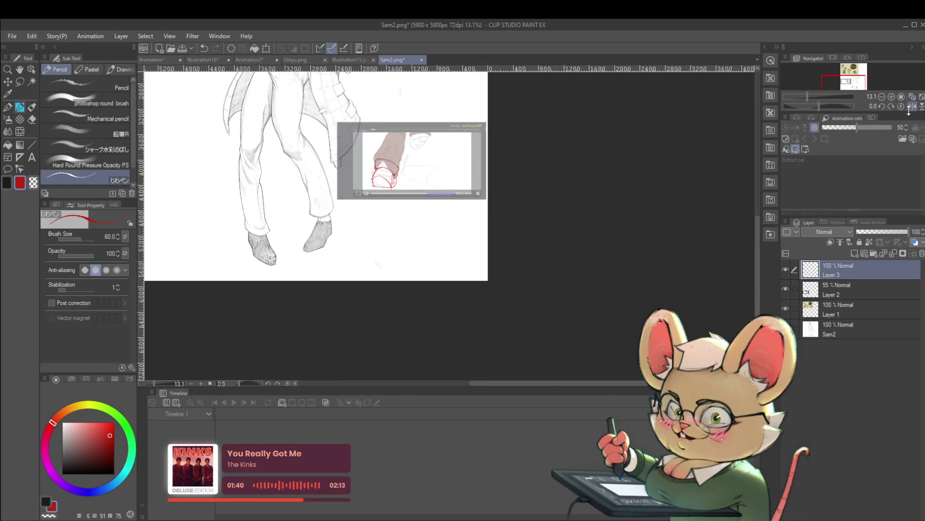
pyautogui.click(157, 60)
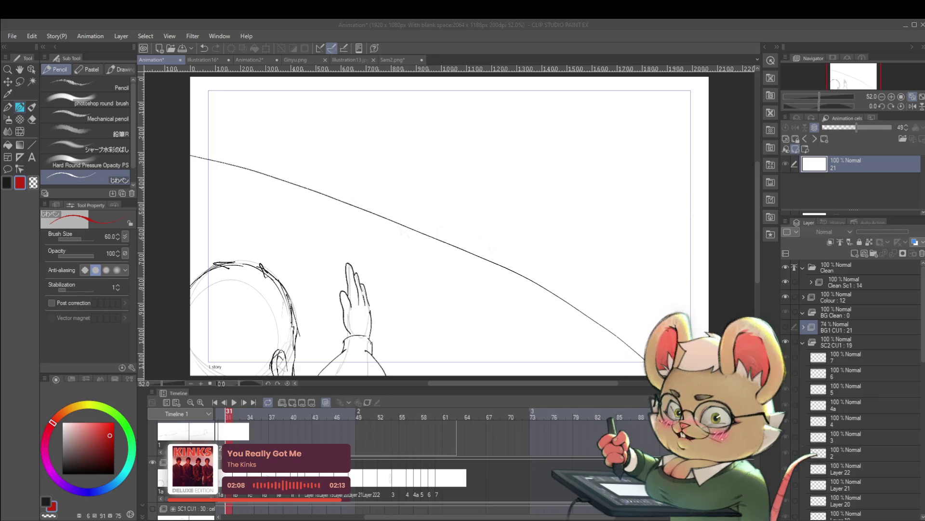
pyautogui.click(234, 402)
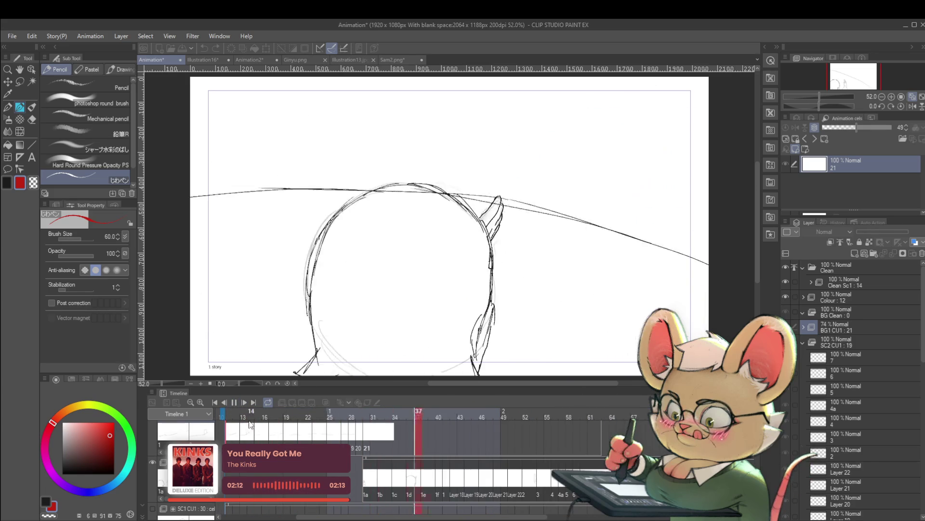
pyautogui.click(235, 402)
pyautogui.click(367, 490)
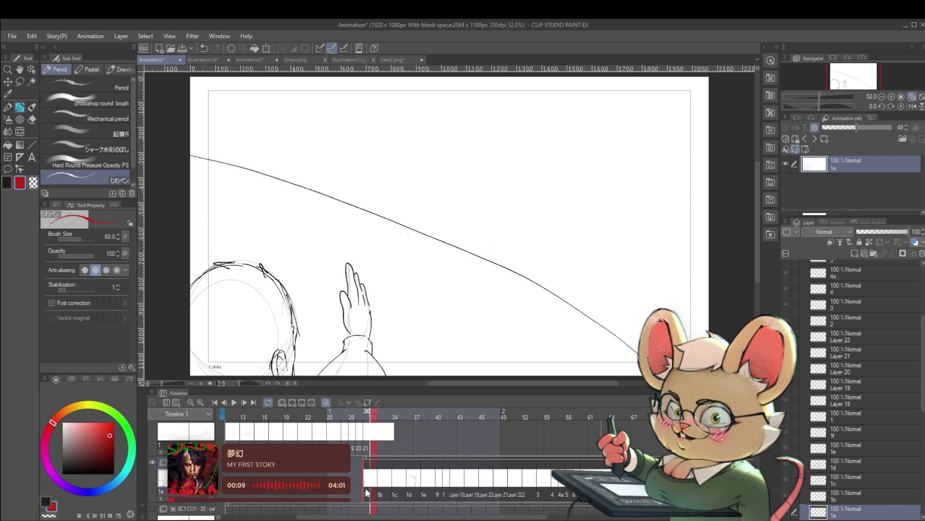
# Select cel 1b at frame 33 and set the drawing colour to near-black
pyautogui.click(388, 482)
pyautogui.click(372, 482)
pyautogui.click(388, 482)
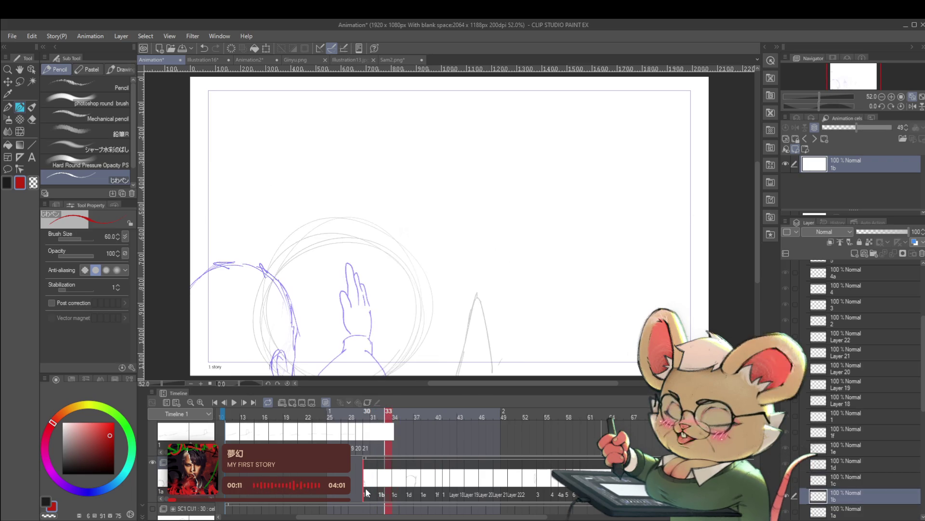
pyautogui.click(68, 468)
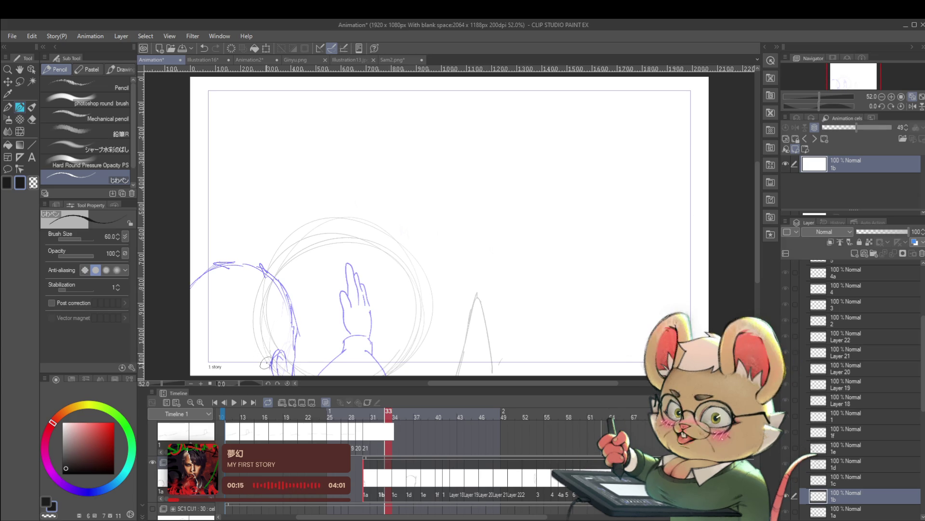
# Trace both sides of the rough circular head in dark pencil, redoing the left-side stroke
pyautogui.moveTo(265, 361); pyautogui.dragTo(264, 287)
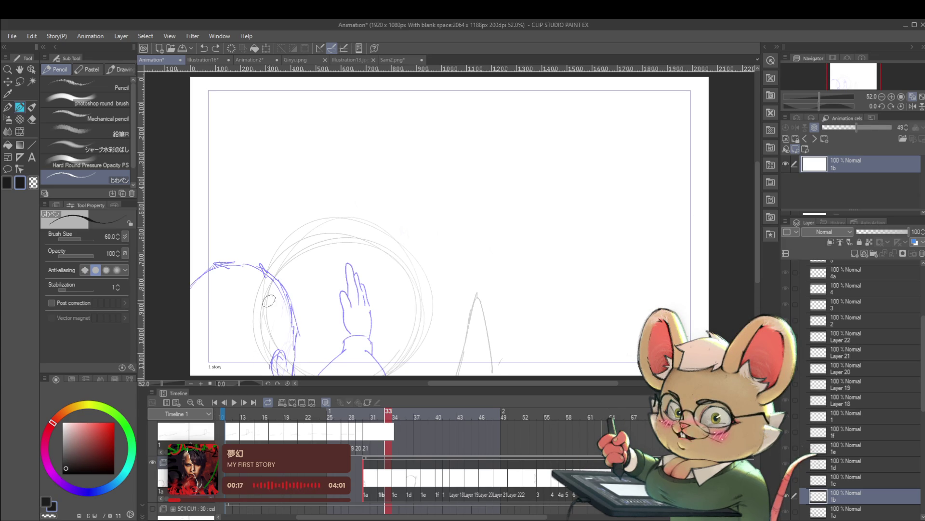
pyautogui.moveTo(286, 320); pyautogui.dragTo(306, 321)
pyautogui.moveTo(288, 359)
pyautogui.mouseDown()
pyautogui.moveTo(280, 324)
pyautogui.moveTo(293, 272)
pyautogui.mouseUp()
pyautogui.hotkey('ctrl', 'z')
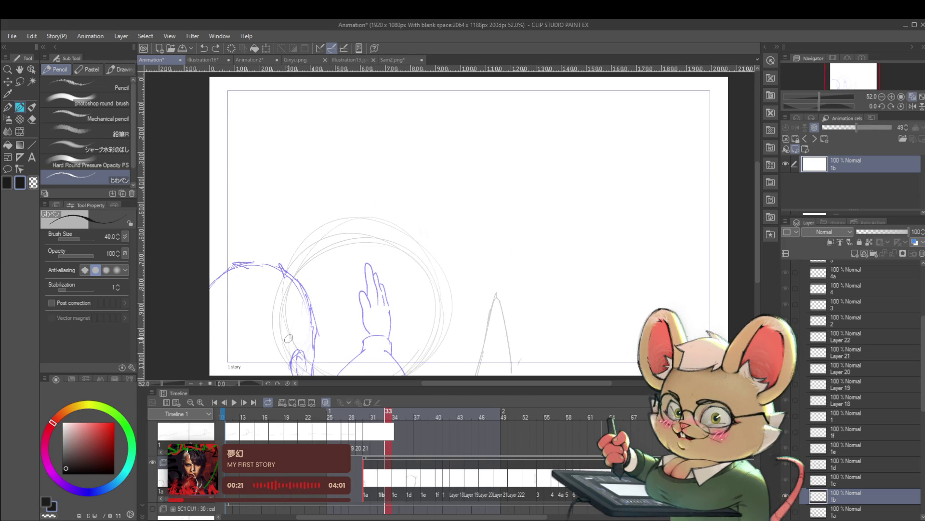
pyautogui.moveTo(290, 360)
pyautogui.mouseDown()
pyautogui.moveTo(292, 289)
pyautogui.moveTo(312, 251)
pyautogui.moveTo(360, 230)
pyautogui.moveTo(420, 259)
pyautogui.mouseUp()
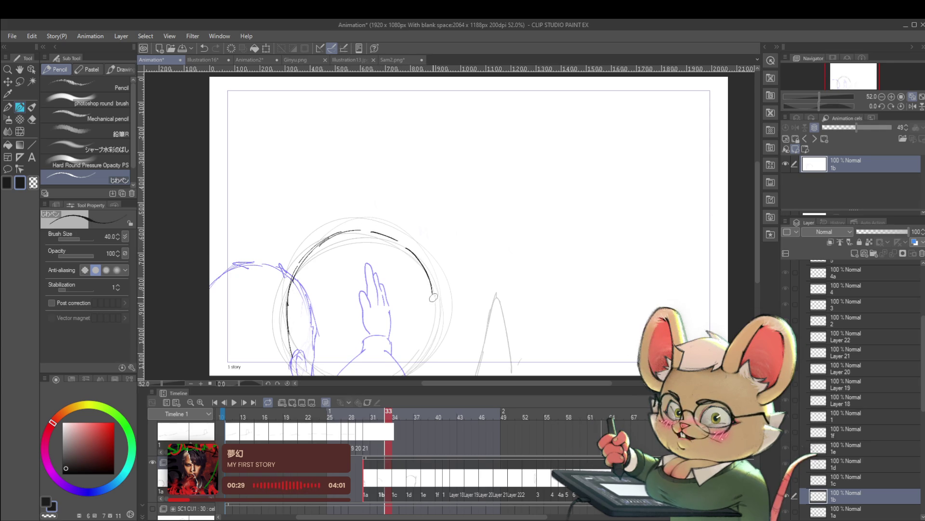
pyautogui.moveTo(433, 297); pyautogui.dragTo(424, 364)
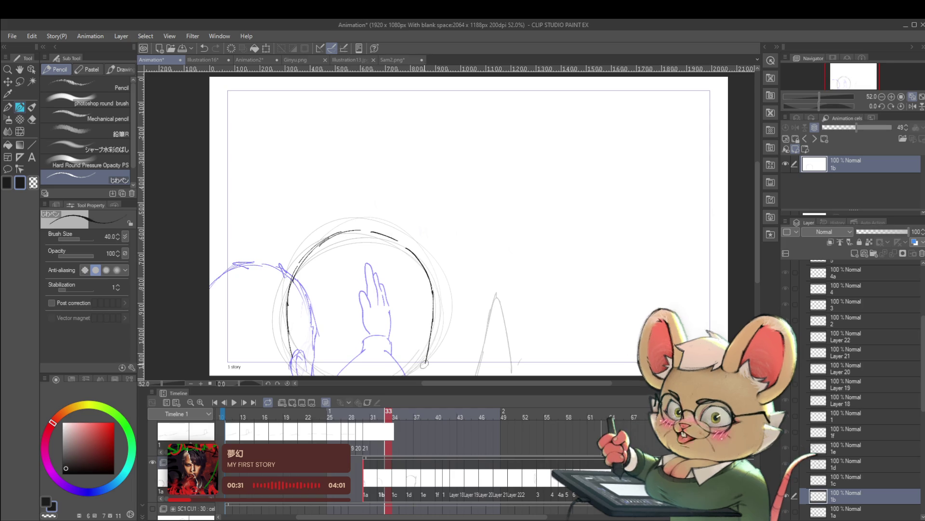
pyautogui.moveTo(289, 344); pyautogui.dragTo(288, 374)
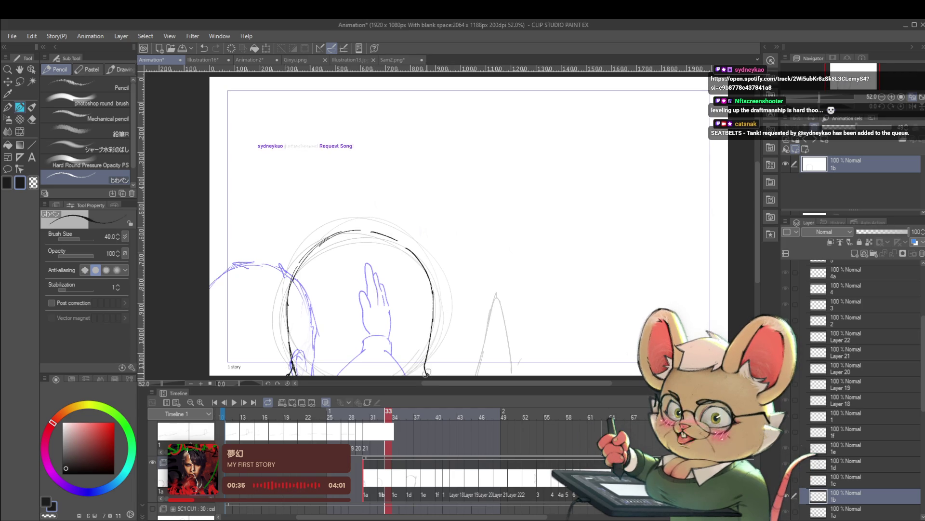
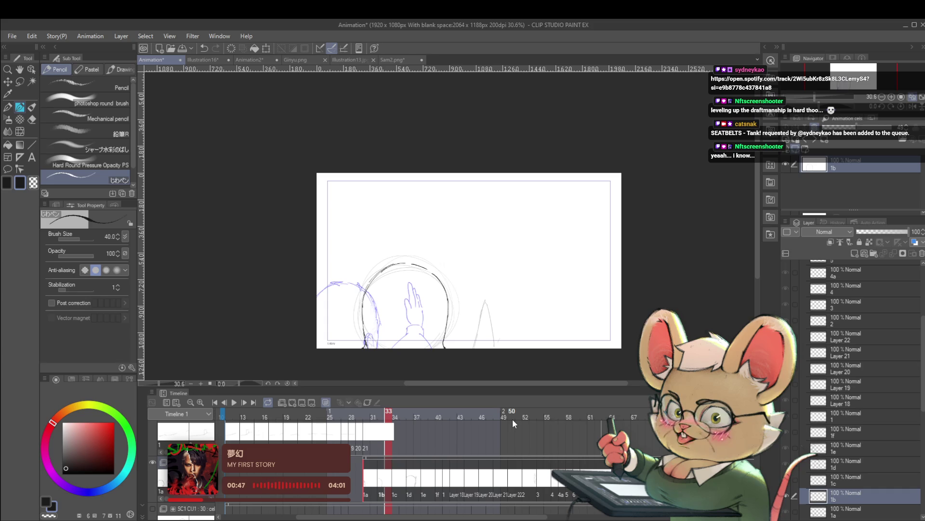
# Draw dark pencil strokes tracing the left side of the small raised-hand sketch
pyautogui.scroll(3, 441, 298)
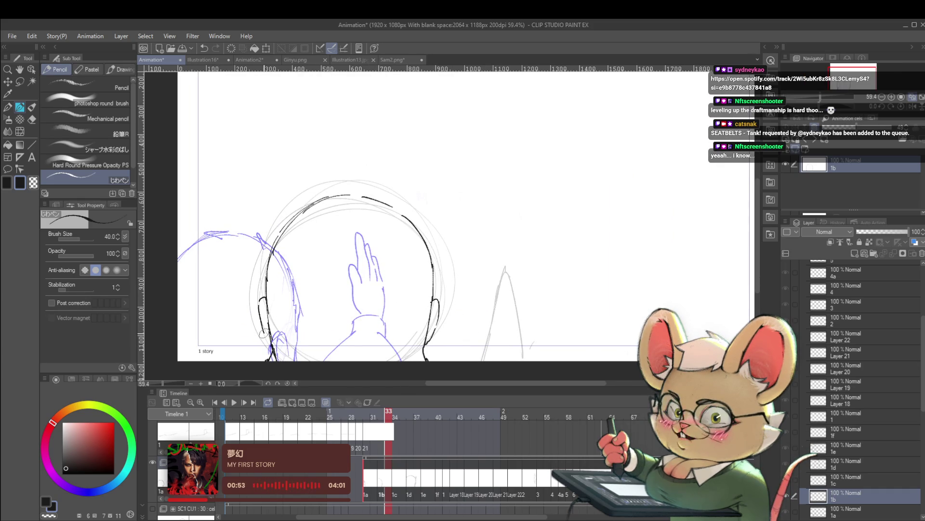
pyautogui.scroll(-3, 305, 262)
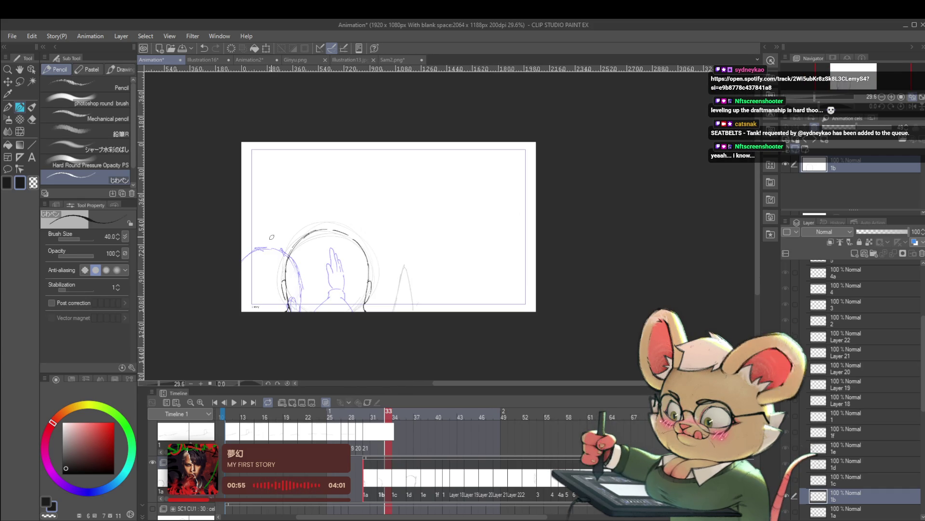
pyautogui.scroll(1, 397, 289)
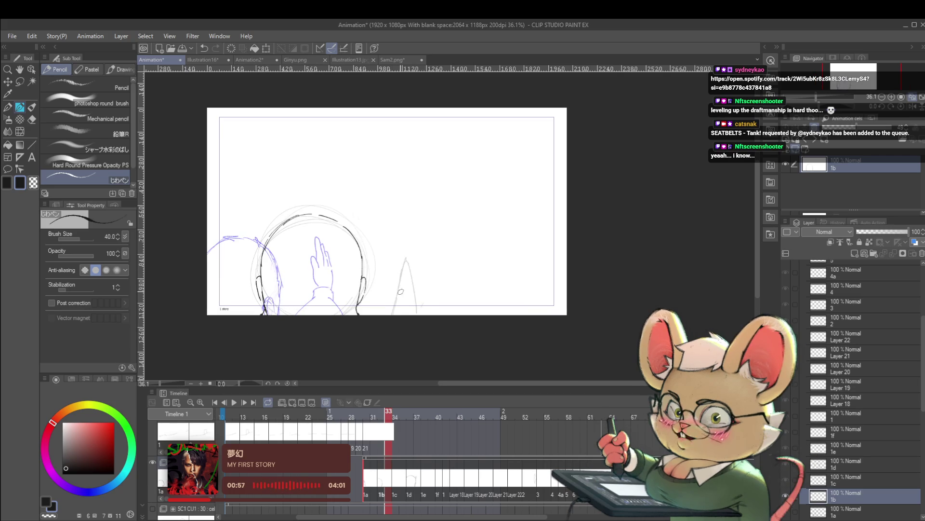
pyautogui.moveTo(400, 292); pyautogui.dragTo(400, 264)
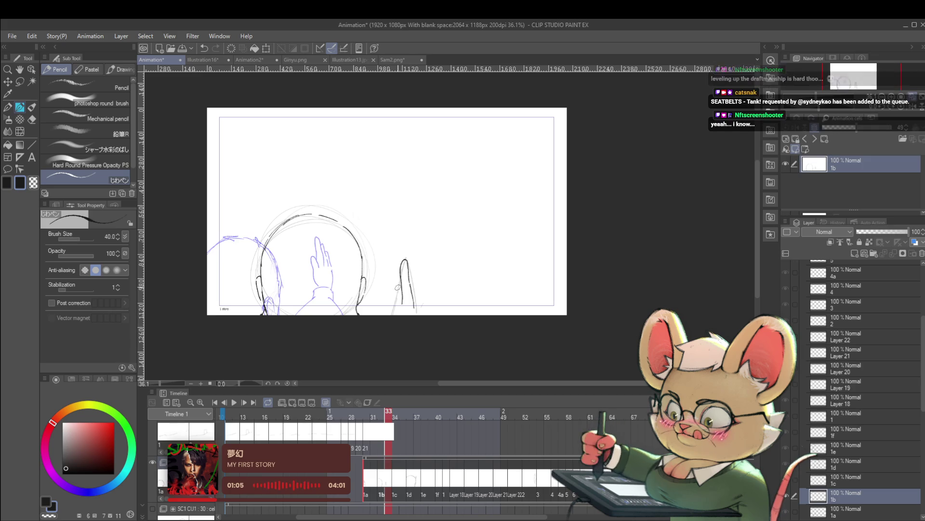
pyautogui.moveTo(400, 304); pyautogui.dragTo(399, 271)
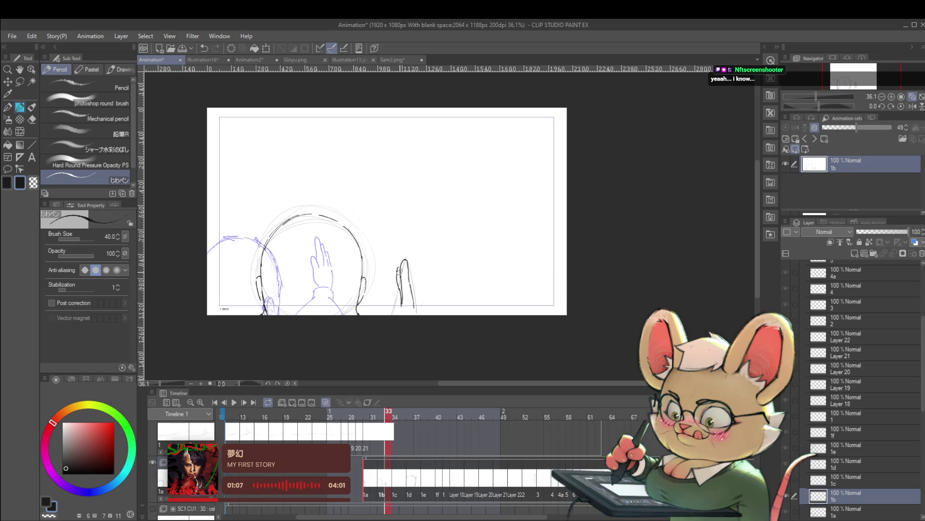
pyautogui.scroll(-3, 398, 267)
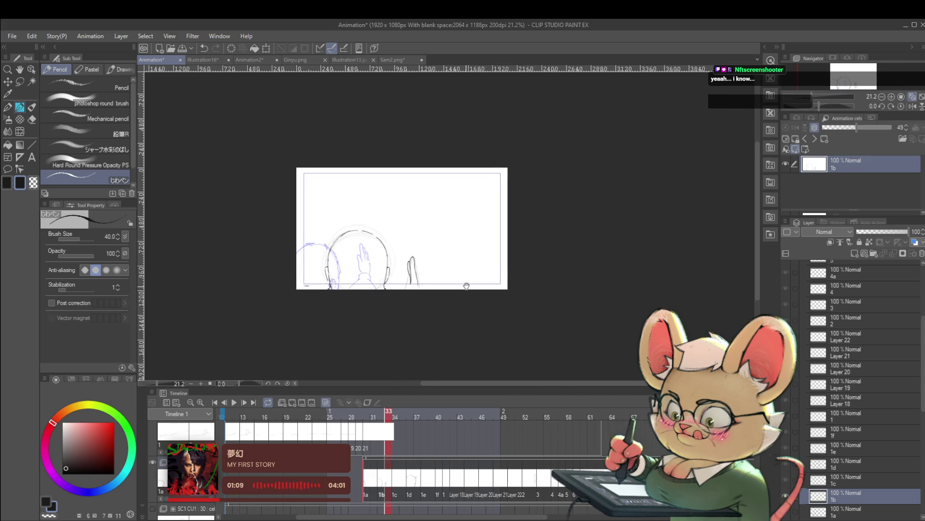
pyautogui.moveTo(467, 286); pyautogui.dragTo(480, 278)
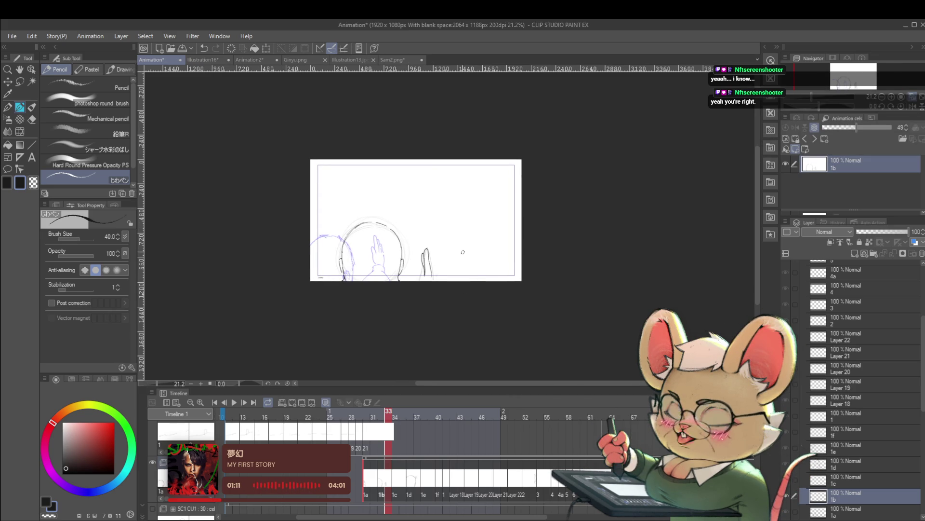
pyautogui.scroll(4, 435, 277)
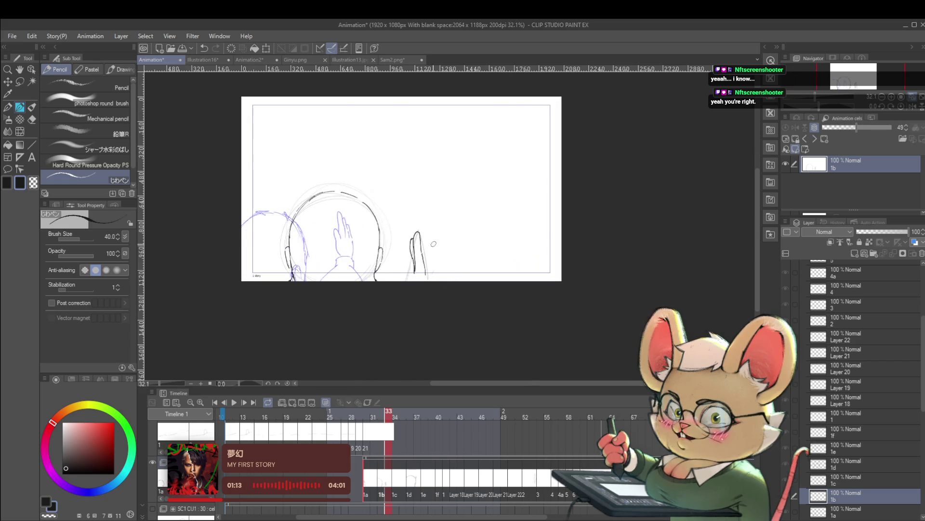
pyautogui.scroll(1, 433, 277)
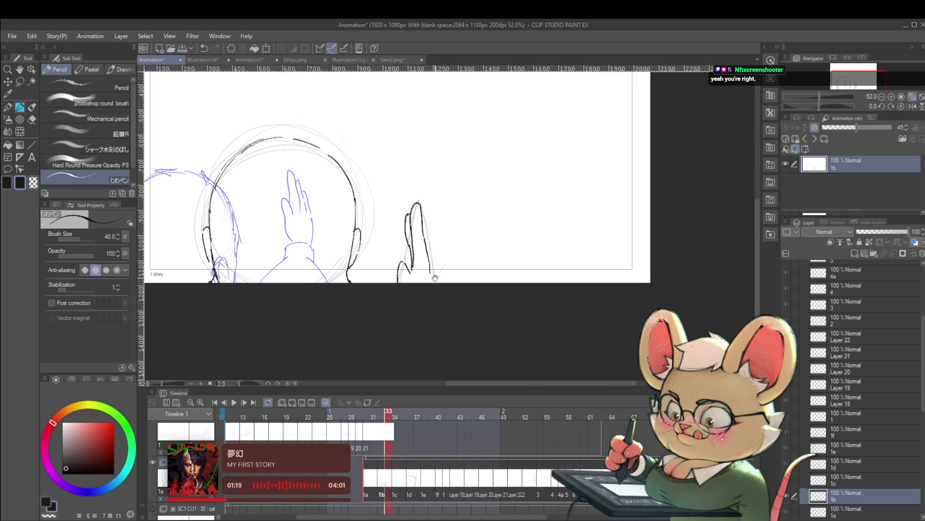
pyautogui.moveTo(435, 278); pyautogui.dragTo(446, 292)
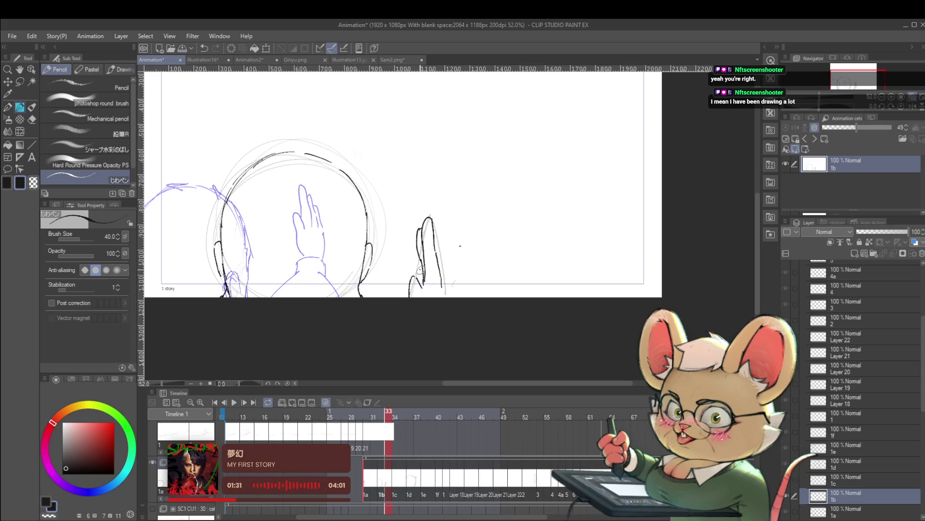
# Undo the stray dot, then add a stroke at the hand's base and redraw the sketch's left edge
pyautogui.hotkey('ctrl', 'z')
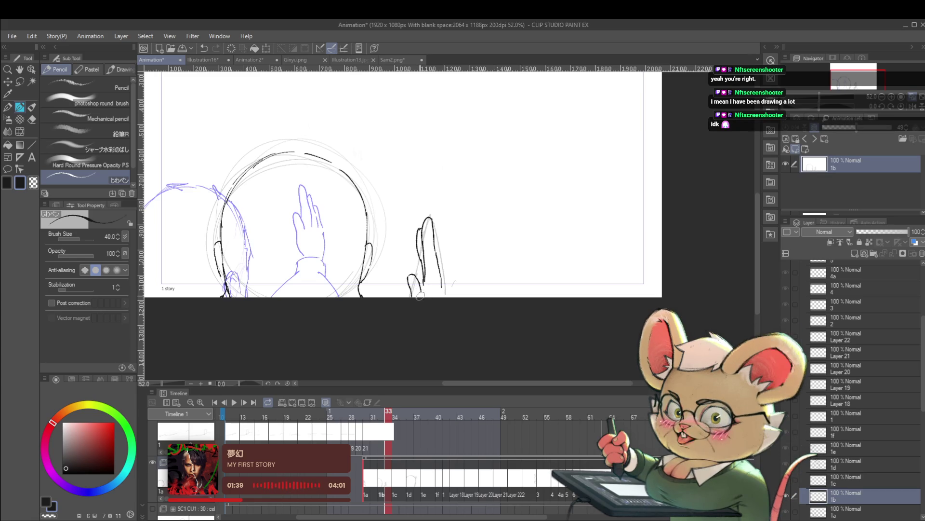
pyautogui.moveTo(419, 285); pyautogui.dragTo(423, 289)
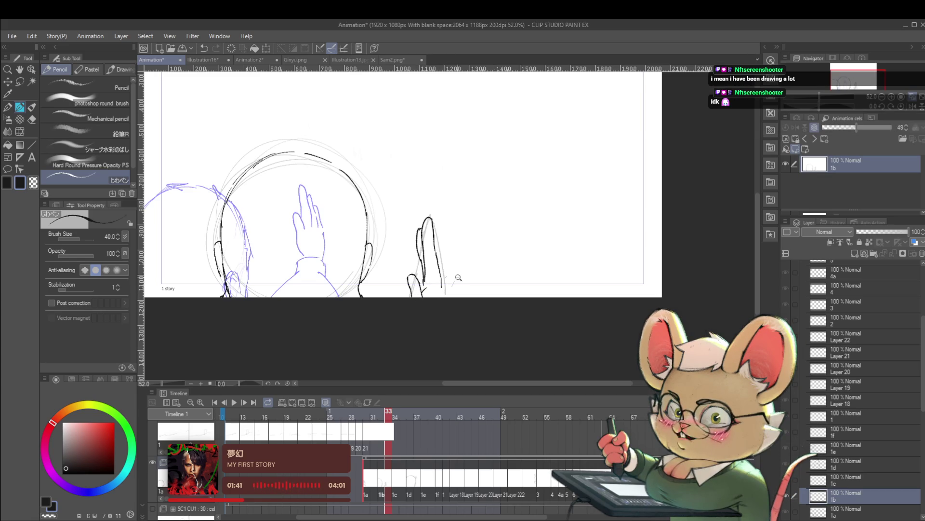
pyautogui.scroll(-2, 423, 289)
pyautogui.scroll(3, 423, 289)
pyautogui.scroll(-3, 425, 285)
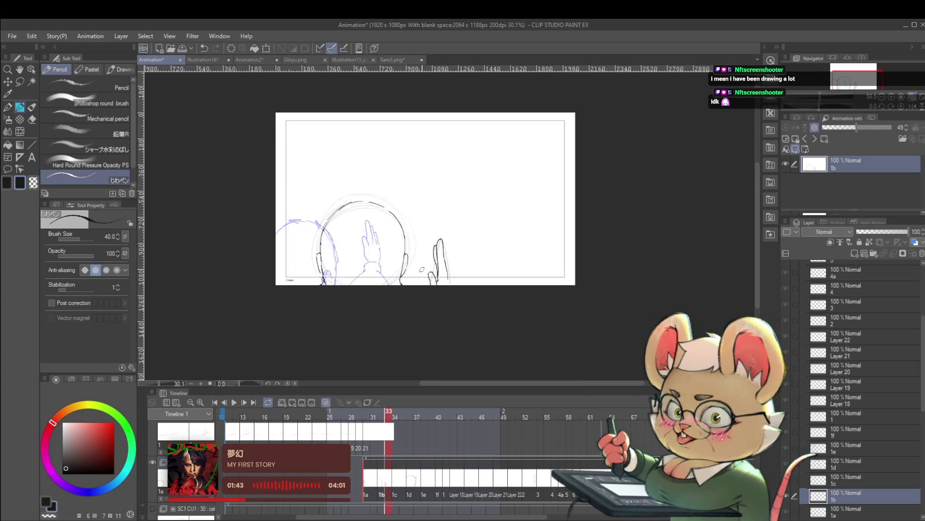
pyautogui.scroll(3, 447, 277)
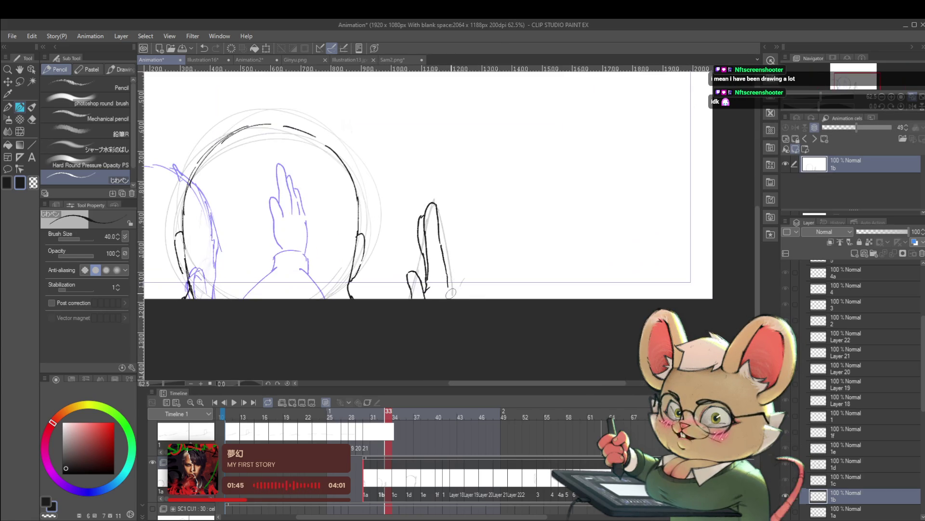
pyautogui.scroll(-4, 451, 306)
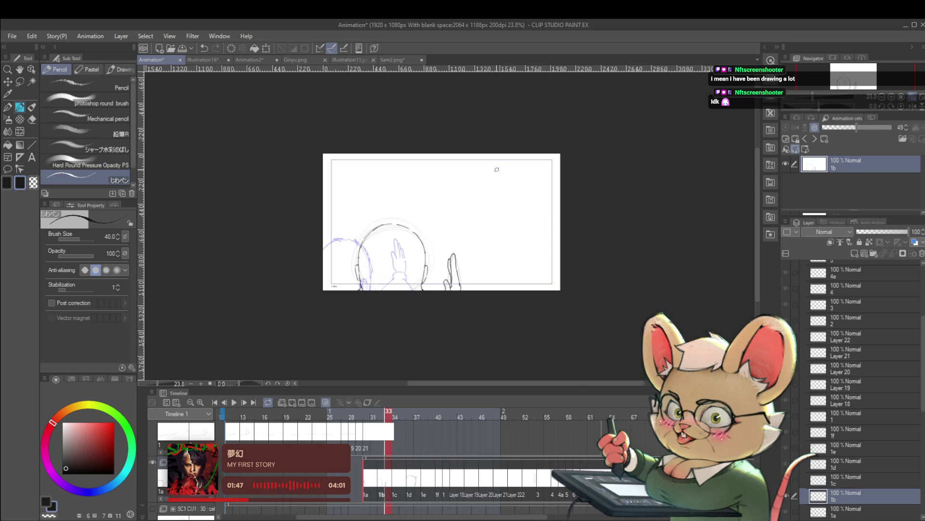
pyautogui.scroll(5, 460, 279)
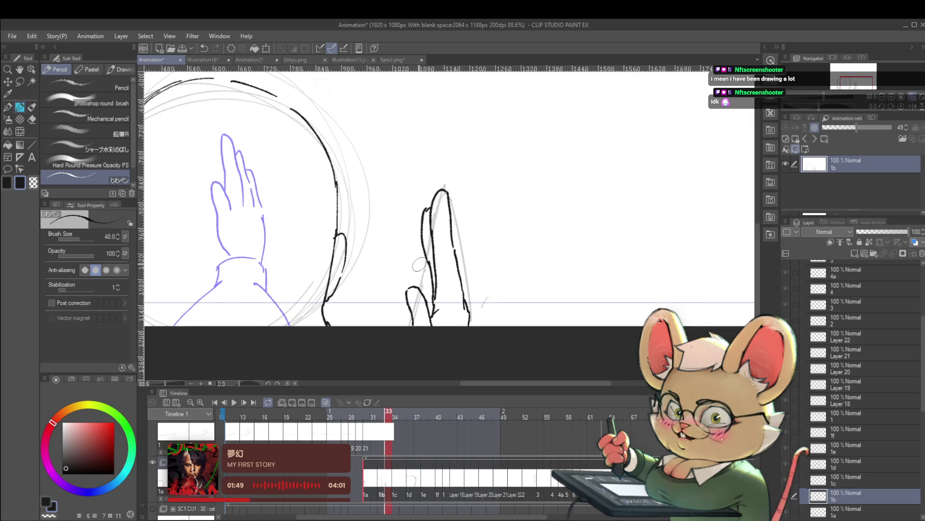
pyautogui.moveTo(418, 234); pyautogui.dragTo(428, 288)
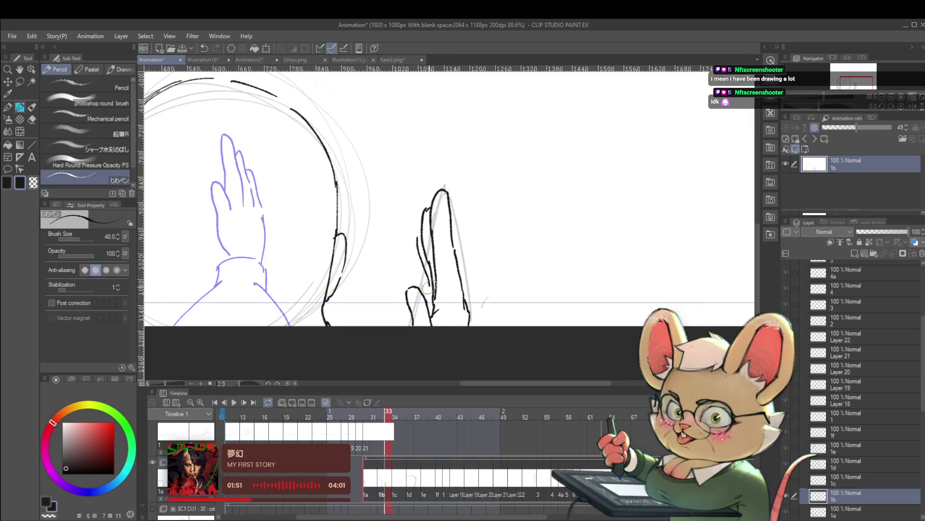
pyautogui.scroll(-5, 434, 237)
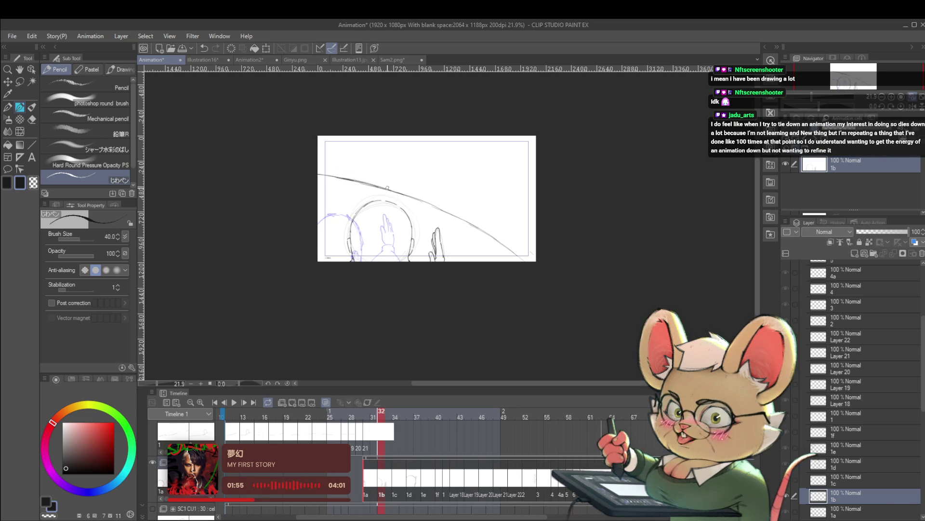
# Advance to frame 34 (cel 1c), zoom in on the head, and darken its upper-left outline
pyautogui.press('.')
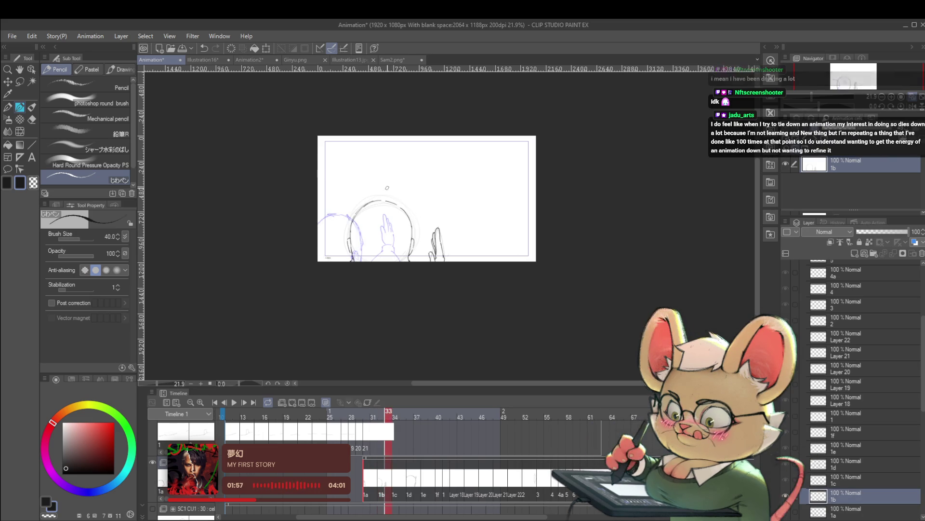
pyautogui.press('.')
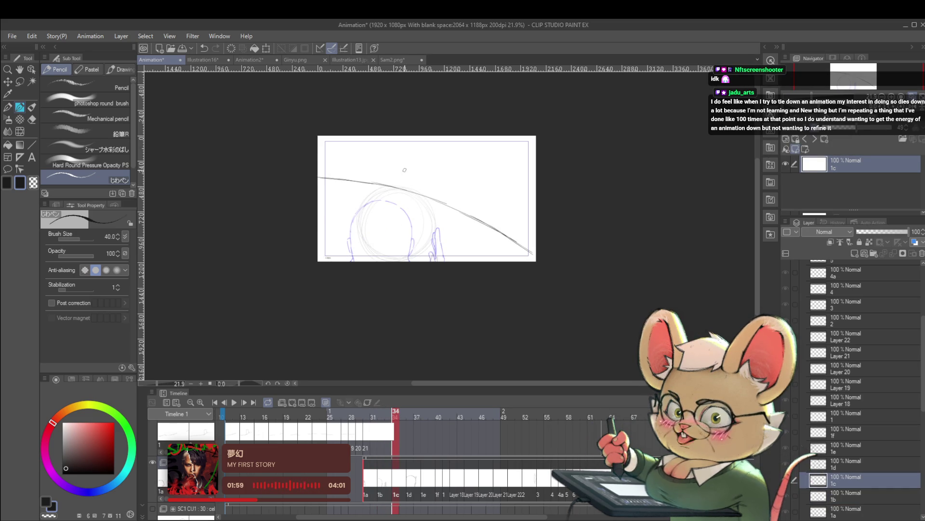
pyautogui.click(358, 236)
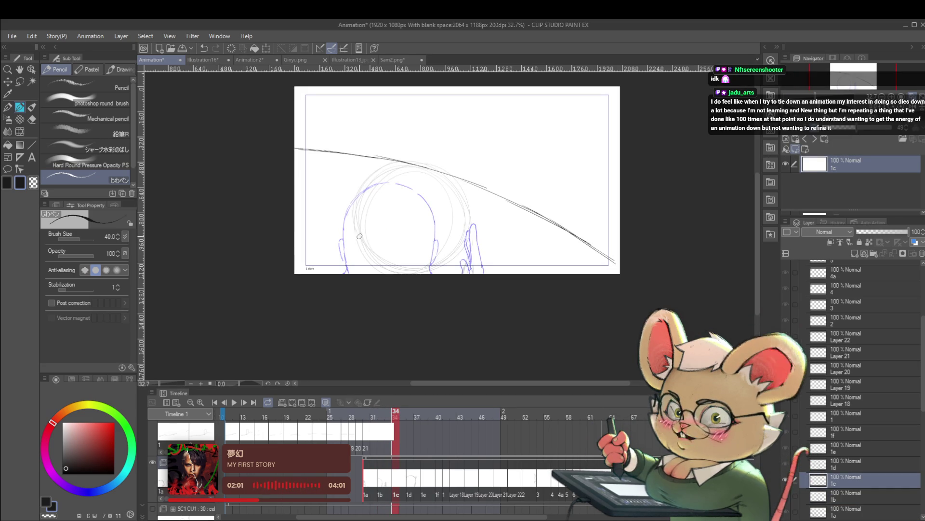
pyautogui.moveTo(359, 195); pyautogui.dragTo(357, 225)
pyautogui.moveTo(365, 179)
pyautogui.mouseDown()
pyautogui.moveTo(357, 202)
pyautogui.moveTo(390, 161)
pyautogui.moveTo(421, 158)
pyautogui.mouseUp()
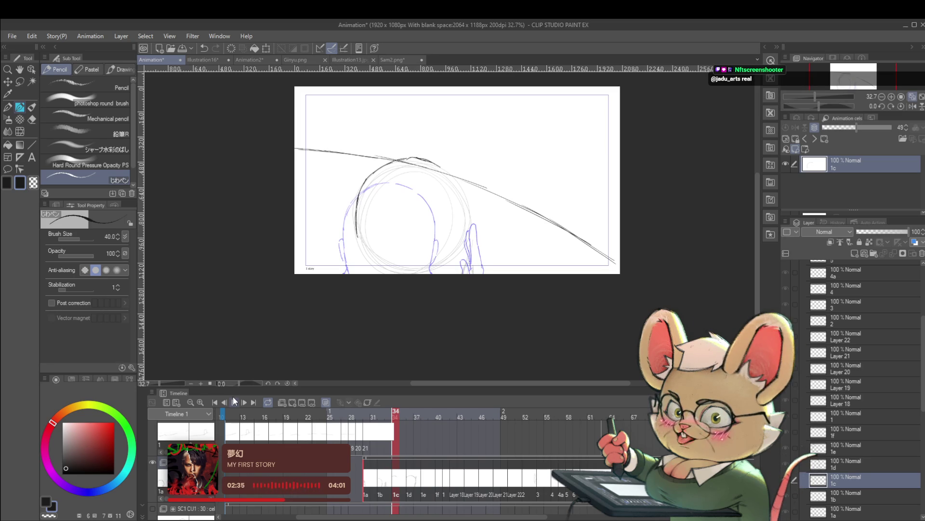
# Play the animation from the Timeline palette to review the sketched frames in motion
pyautogui.click(235, 402)
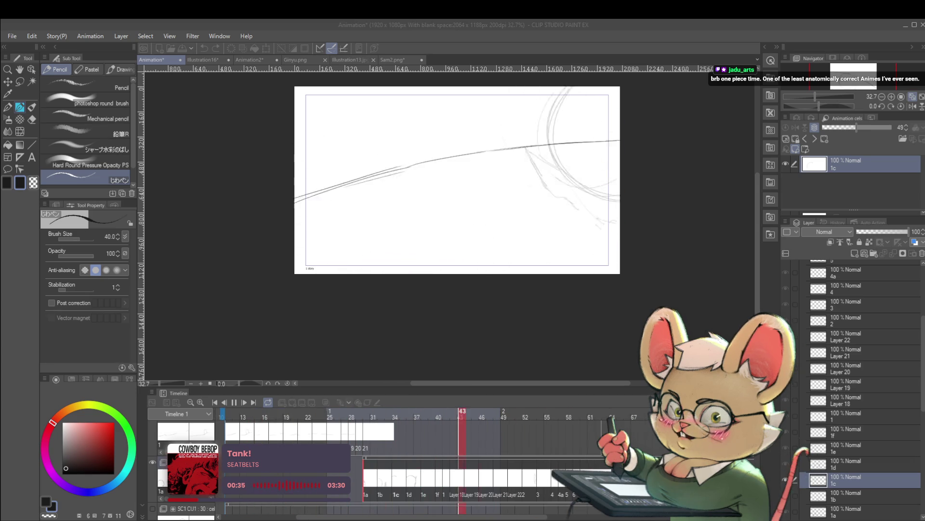
# Stop playback, switch to the Sam2.png document and select Layer 1
pyautogui.click(236, 402)
pyautogui.click(410, 59)
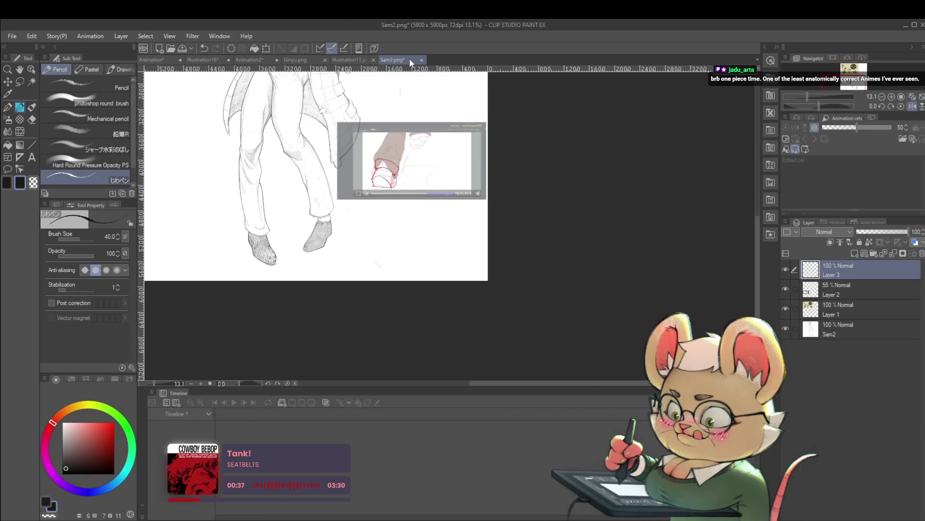
pyautogui.moveTo(383, 108); pyautogui.dragTo(465, 221)
pyautogui.moveTo(436, 176)
pyautogui.mouseDown()
pyautogui.moveTo(480, 258)
pyautogui.moveTo(408, 260)
pyautogui.mouseUp()
pyautogui.click(846, 311)
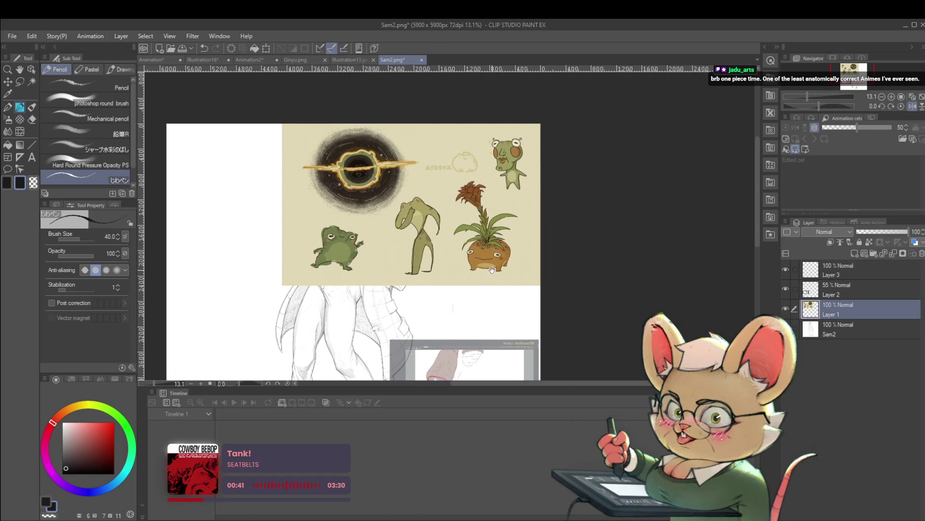
# Scale Layer 1's creature image down to 57% and place it at the canvas top-left
pyautogui.hotkey('ctrl', 't')
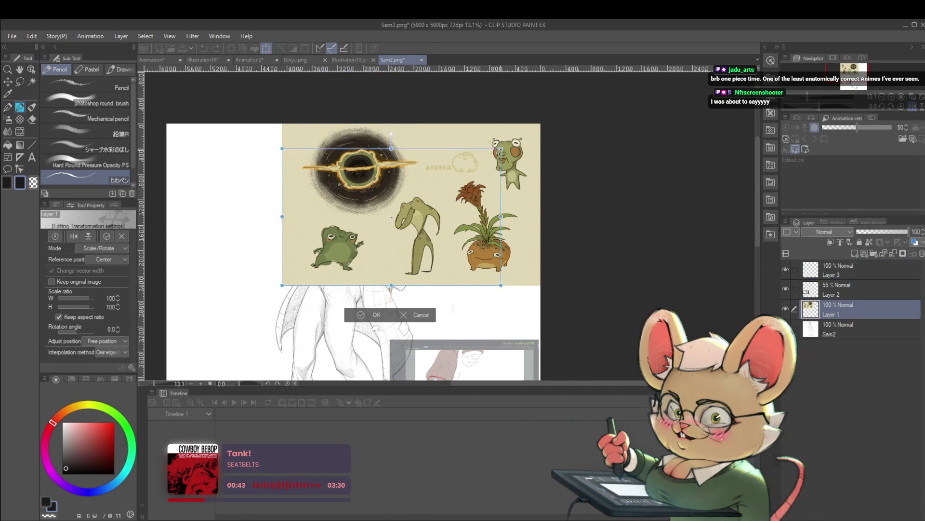
pyautogui.moveTo(541, 125); pyautogui.dragTo(471, 175)
pyautogui.moveTo(415, 193)
pyautogui.mouseDown()
pyautogui.moveTo(566, 159)
pyautogui.moveTo(451, 137)
pyautogui.moveTo(447, 263)
pyautogui.mouseUp()
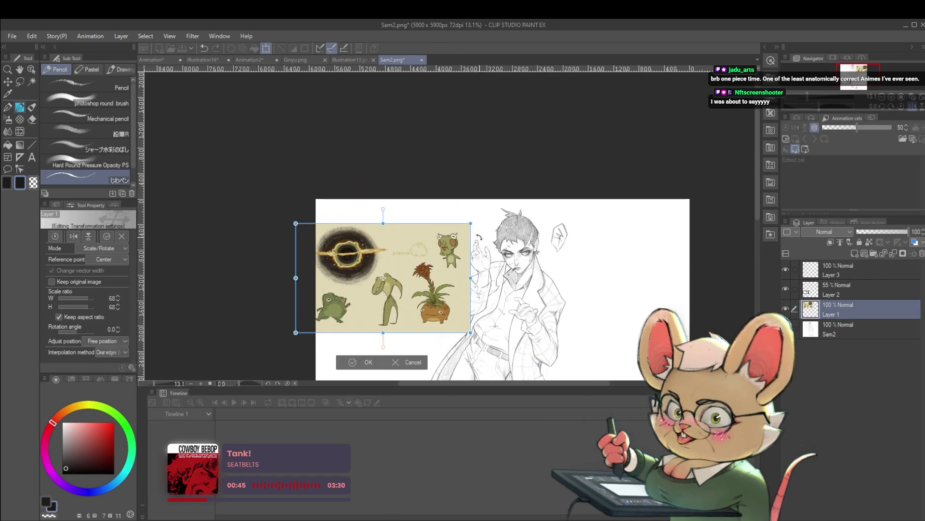
pyautogui.moveTo(485, 340); pyautogui.dragTo(444, 331)
pyautogui.moveTo(447, 275); pyautogui.dragTo(449, 236)
pyautogui.press('Return')
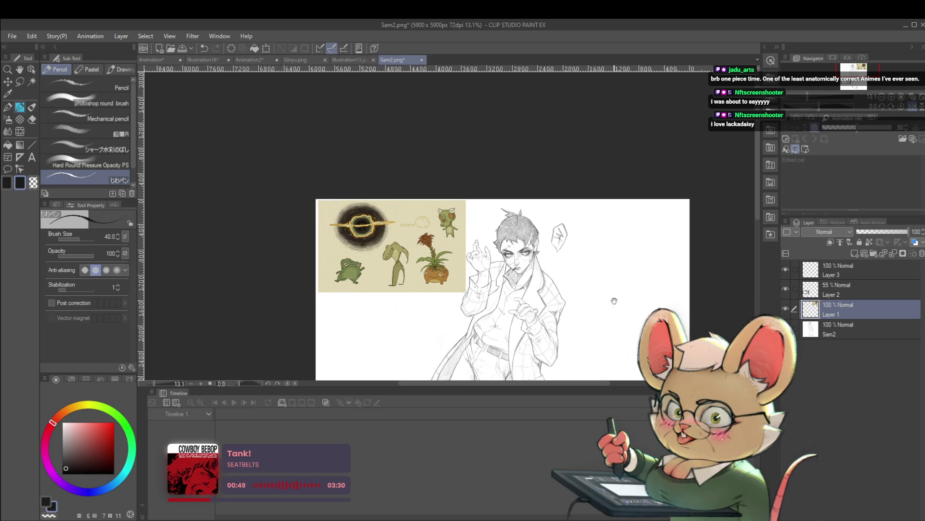
pyautogui.scroll(-2, 500, 261)
# Paste the copied image as a new layer, enlarge it to 180% and flip it horizontally
pyautogui.hotkey('ctrl', 'v')
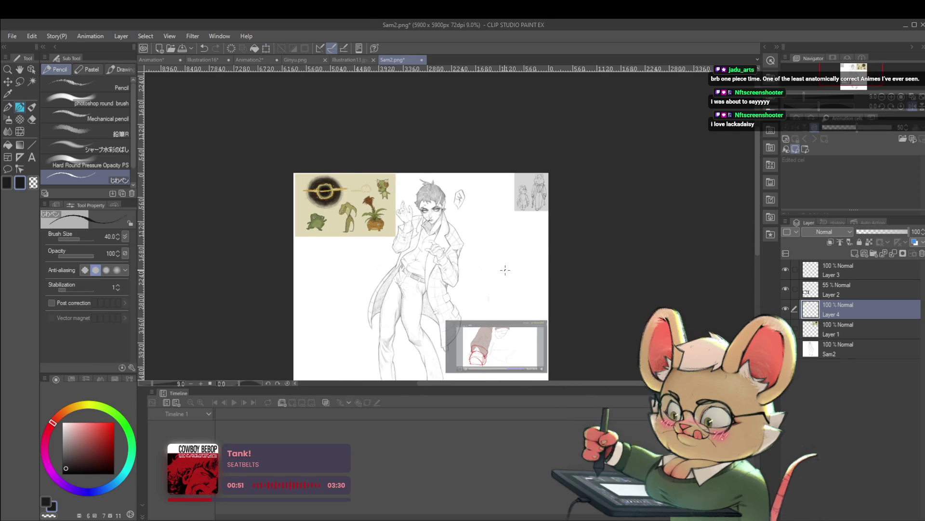
pyautogui.hotkey('ctrl', 't')
pyautogui.scroll(3, 540, 183)
pyautogui.moveTo(477, 252)
pyautogui.mouseDown()
pyautogui.moveTo(427, 303)
pyautogui.moveTo(404, 259)
pyautogui.moveTo(430, 287)
pyautogui.mouseUp()
pyautogui.press('h')
pyautogui.scroll(1, 431, 287)
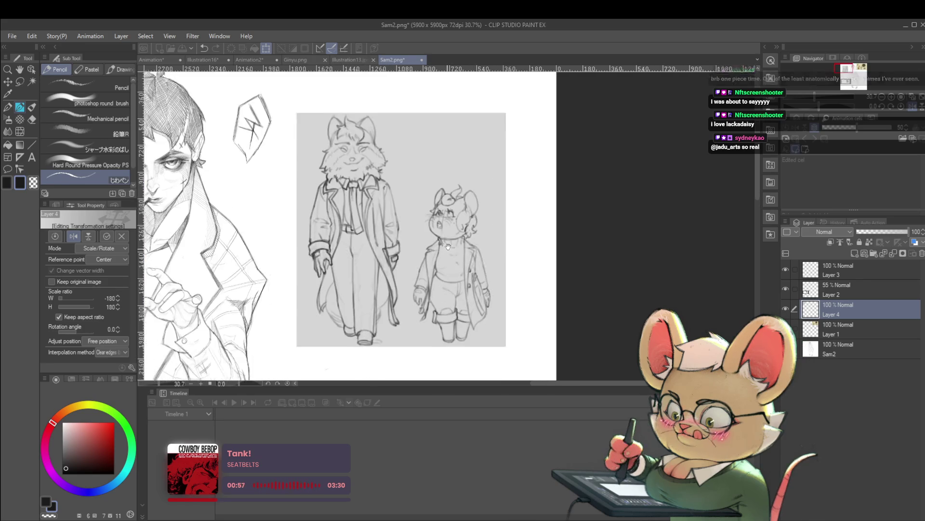
# Commit the transform, fade Layer 4 to about 47% opacity, and select Layer 3
pyautogui.press('Return')
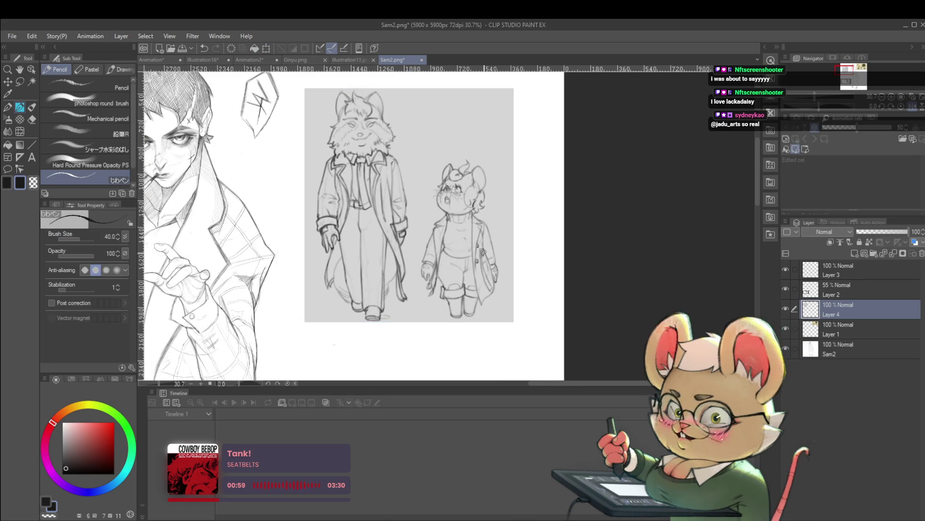
pyautogui.moveTo(887, 232); pyautogui.dragTo(880, 233)
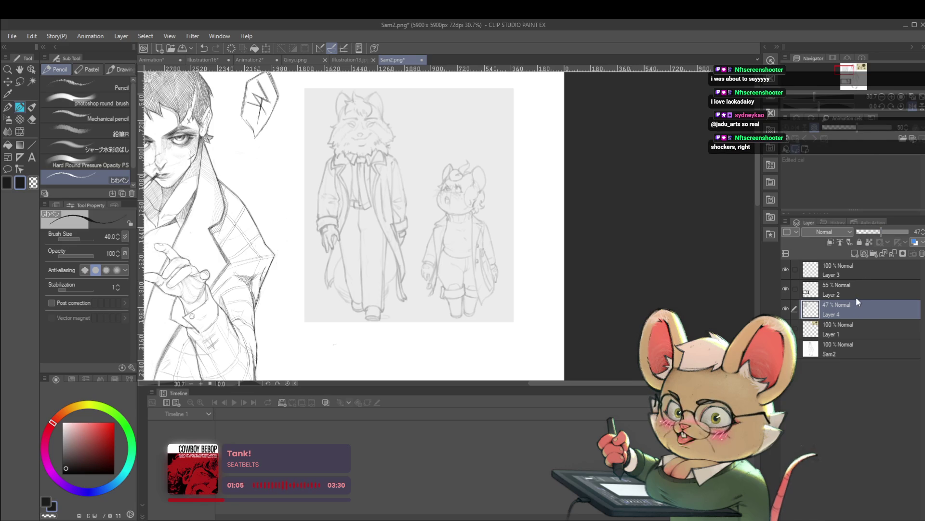
pyautogui.click(836, 274)
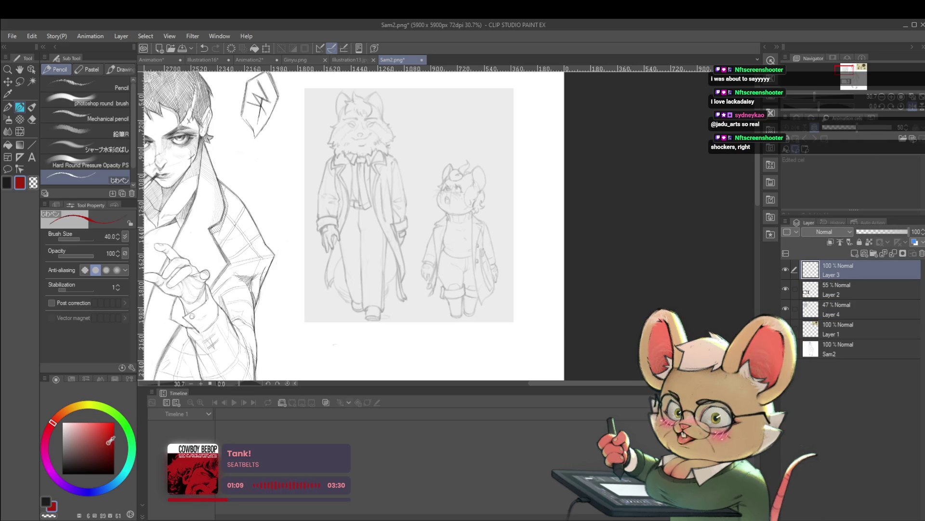
# Mark a red correction near the mouse figure's eye
pyautogui.moveTo(516, 180); pyautogui.dragTo(510, 211)
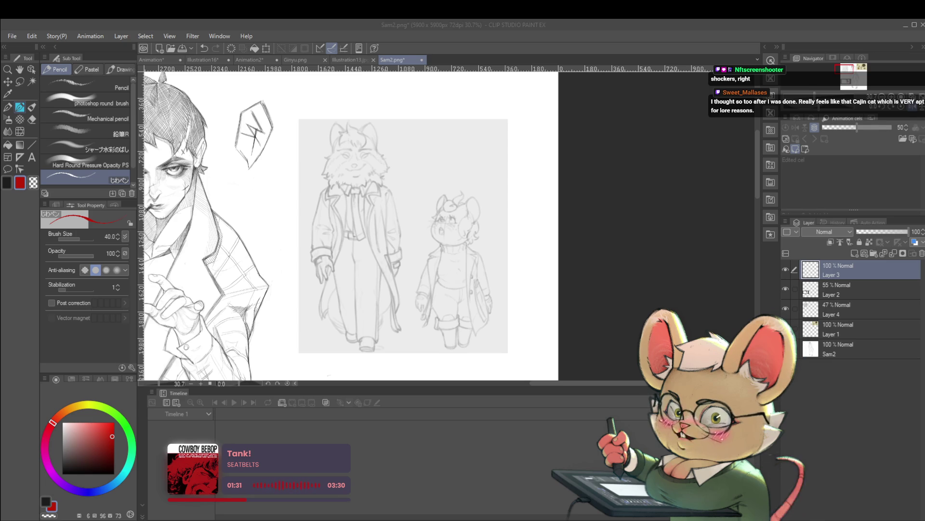
pyautogui.hotkey('alt', 'Tab')
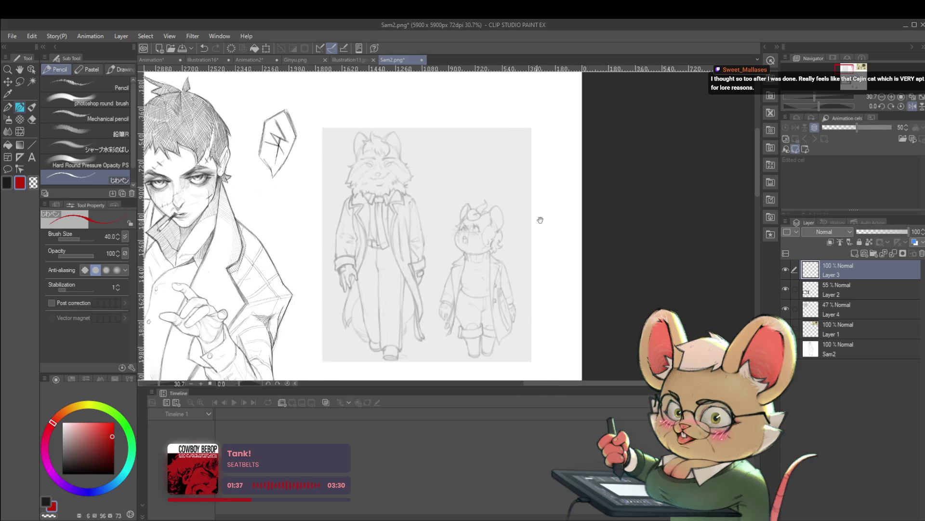
pyautogui.scroll(5, 463, 154)
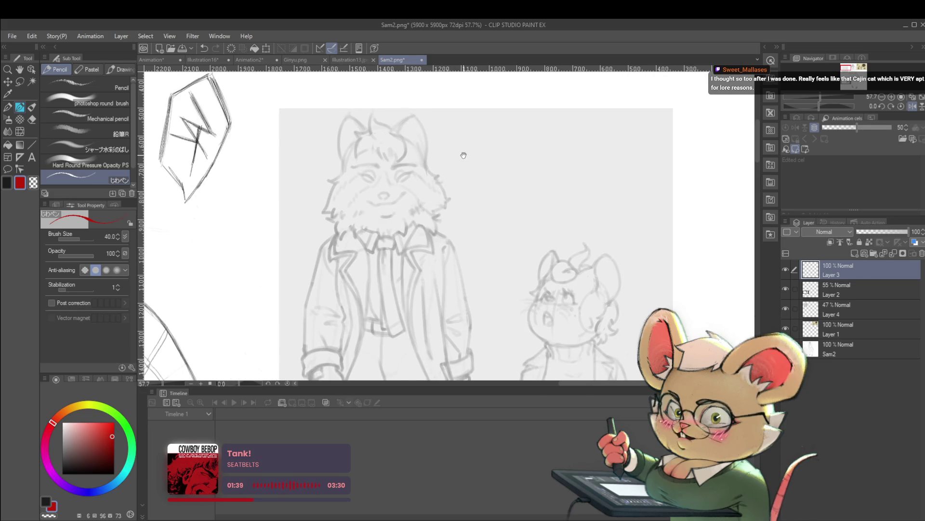
pyautogui.scroll(3, 463, 154)
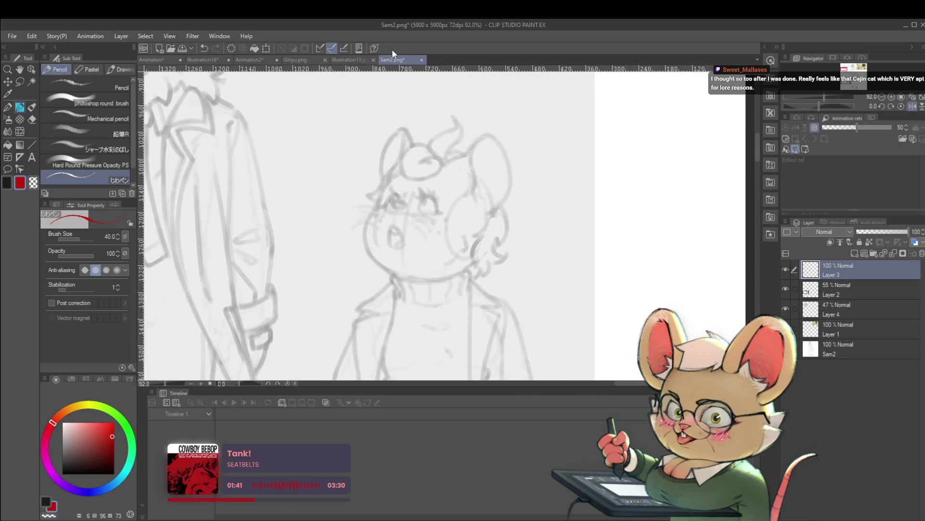
pyautogui.scroll(2, 426, 197)
pyautogui.moveTo(419, 202); pyautogui.dragTo(429, 192)
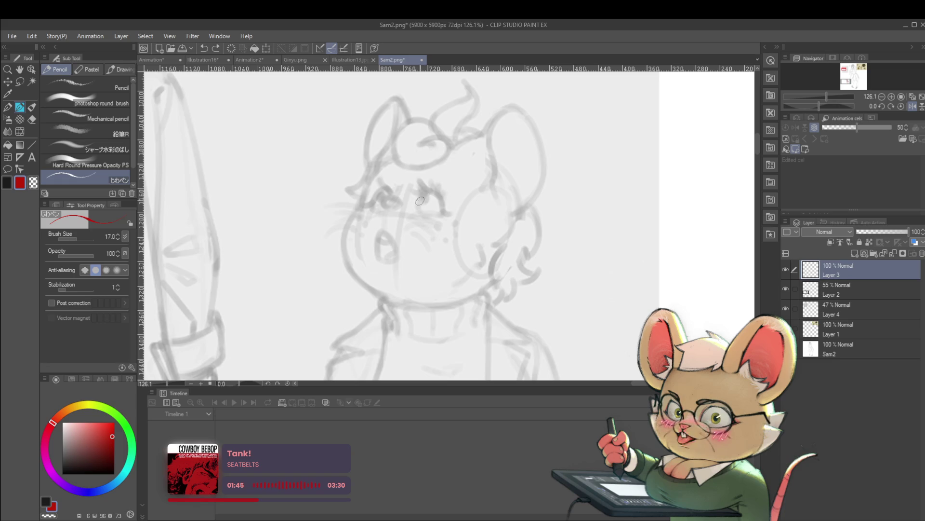
# Select Layer 4 and return its opacity to 100%
pyautogui.click(847, 307)
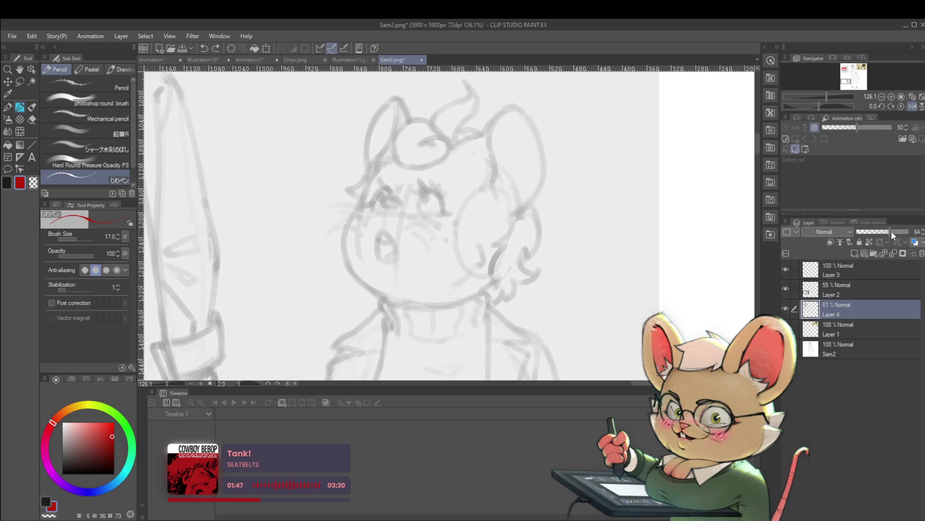
pyautogui.moveTo(892, 235); pyautogui.dragTo(909, 233)
pyautogui.scroll(-4, 556, 204)
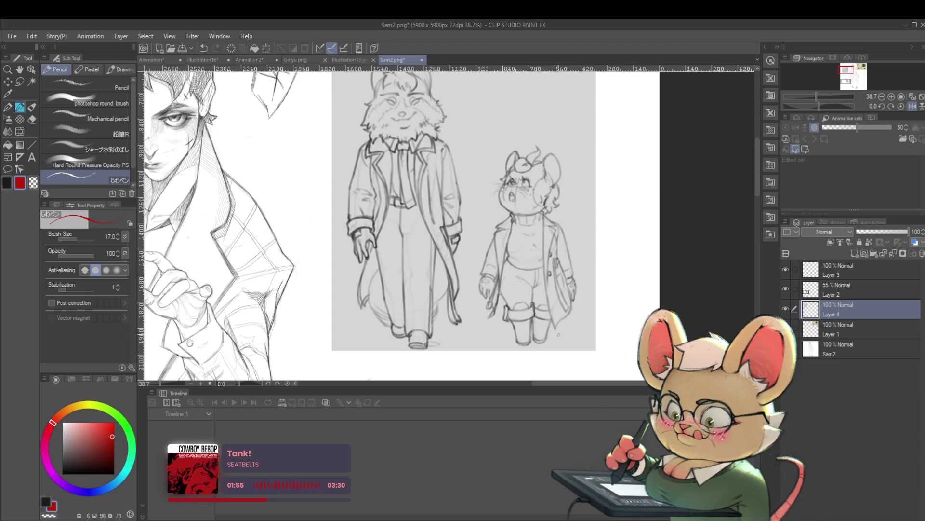
pyautogui.scroll(3, 558, 334)
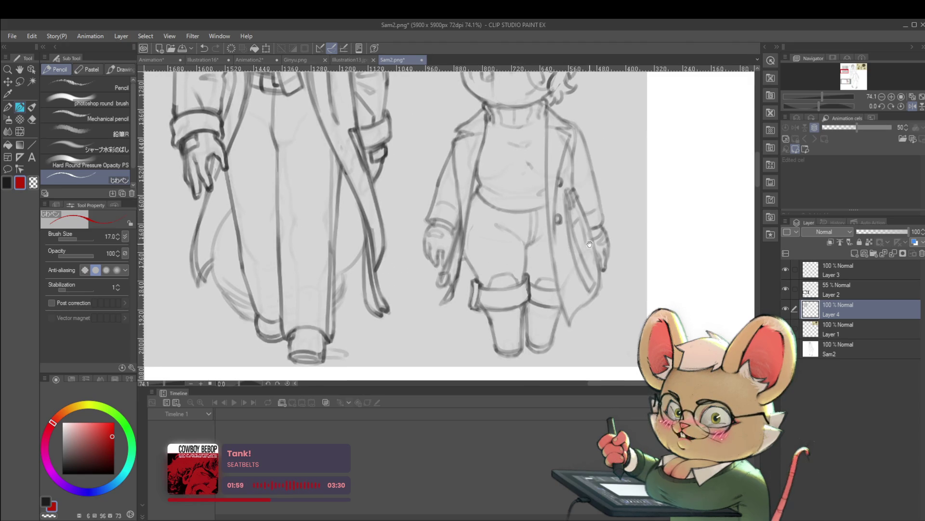
# Draw red stick-figure body lines and a line down the mouse's arm, undoing stray strokes
pyautogui.moveTo(589, 244); pyautogui.dragTo(516, 328)
pyautogui.scroll(-2, 515, 328)
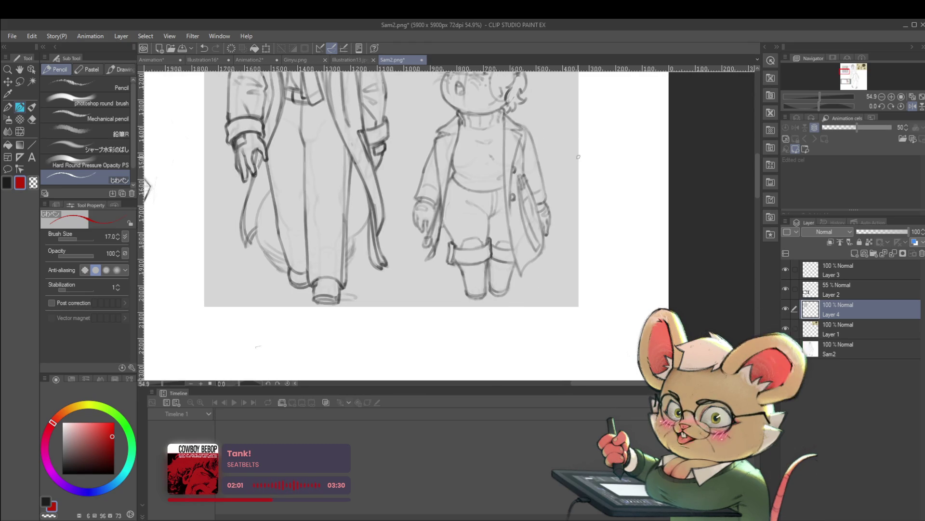
pyautogui.scroll(2, 424, 141)
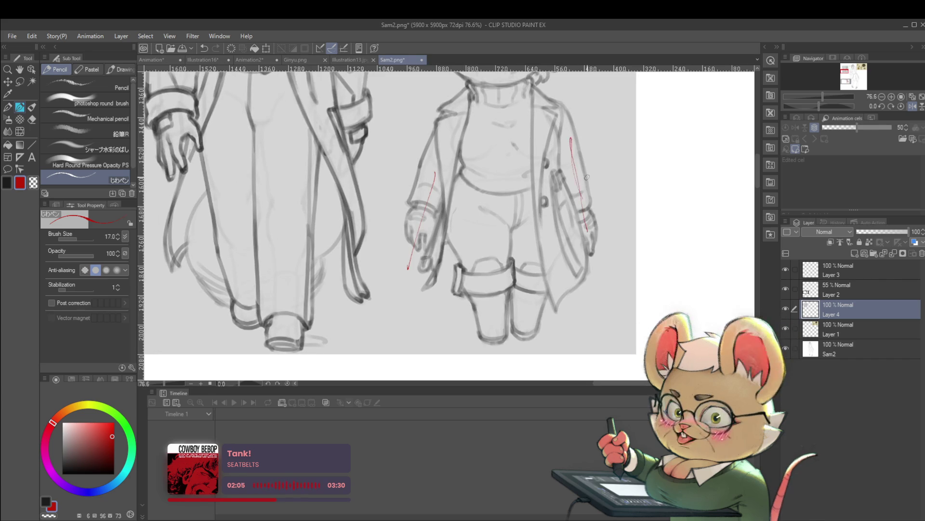
pyautogui.hotkey('ctrl', 'z')
pyautogui.moveTo(633, 166); pyautogui.dragTo(489, 227)
pyautogui.scroll(-2, 501, 227)
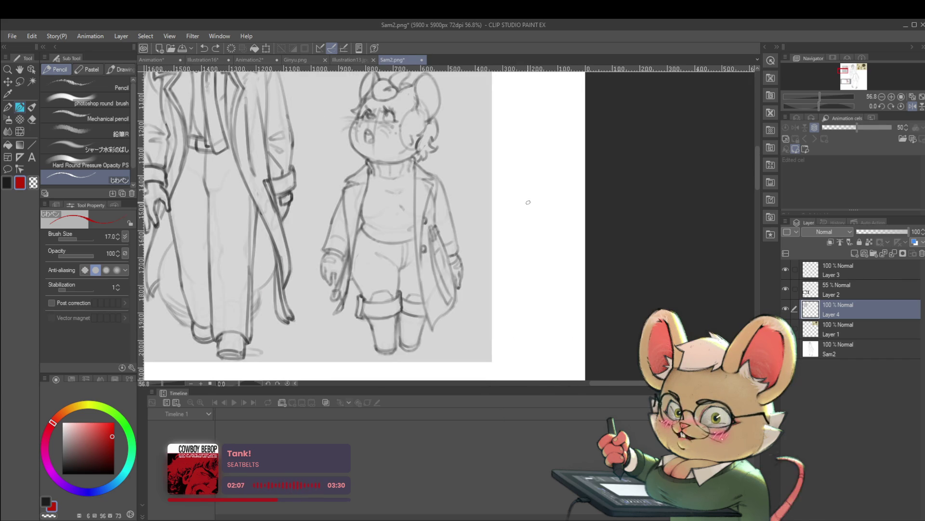
pyautogui.hotkey('ctrl', 'z')
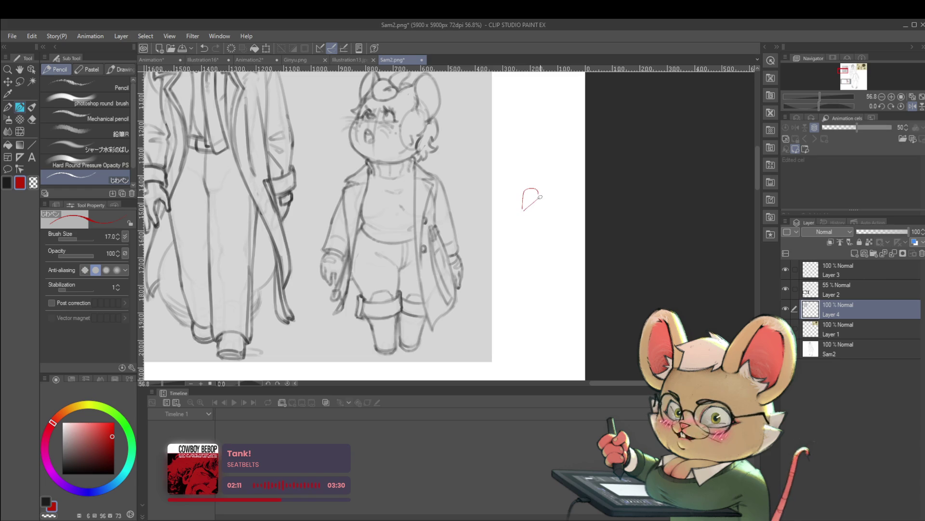
pyautogui.moveTo(531, 220)
pyautogui.mouseDown()
pyautogui.moveTo(501, 252)
pyautogui.moveTo(562, 257)
pyautogui.moveTo(501, 253)
pyautogui.moveTo(552, 232)
pyautogui.moveTo(559, 253)
pyautogui.moveTo(537, 250)
pyautogui.moveTo(539, 238)
pyautogui.mouseUp()
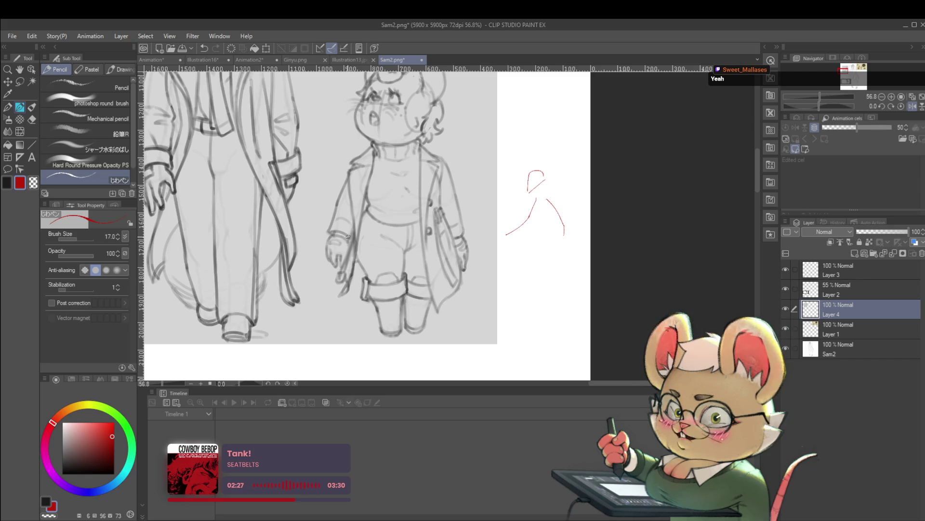
pyautogui.moveTo(353, 181); pyautogui.dragTo(335, 260)
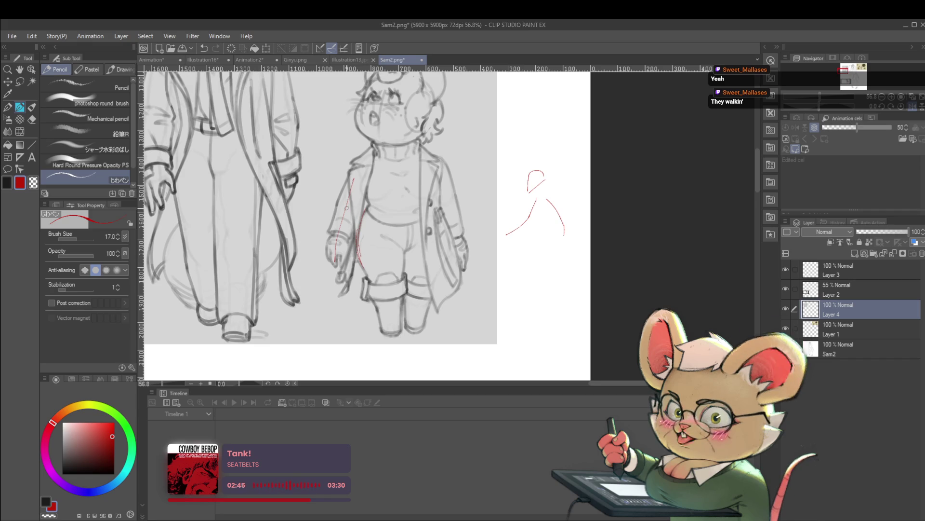
pyautogui.scroll(1, 385, 280)
pyautogui.hotkey('ctrl', 'z')
pyautogui.hotkey('ctrl', 'z')
pyautogui.hotkey('ctrl', 'z')
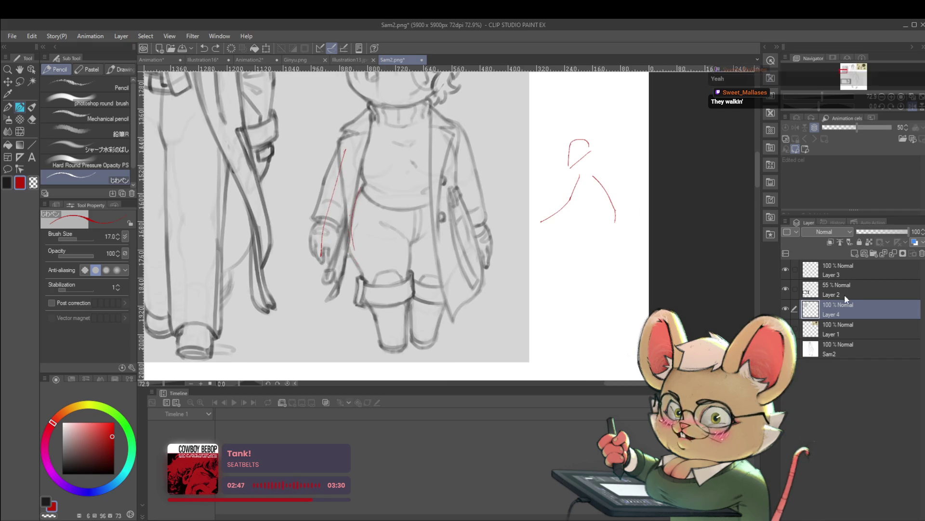
# On Layer 3, outline the mouse figure's boot cuff with a red loop of pencil strokes
pyautogui.click(853, 268)
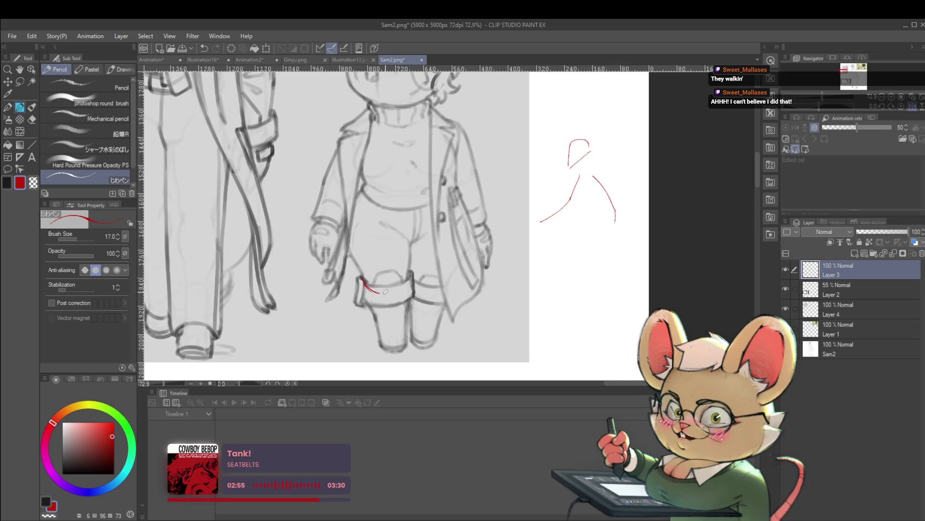
pyautogui.moveTo(385, 291); pyautogui.dragTo(409, 274)
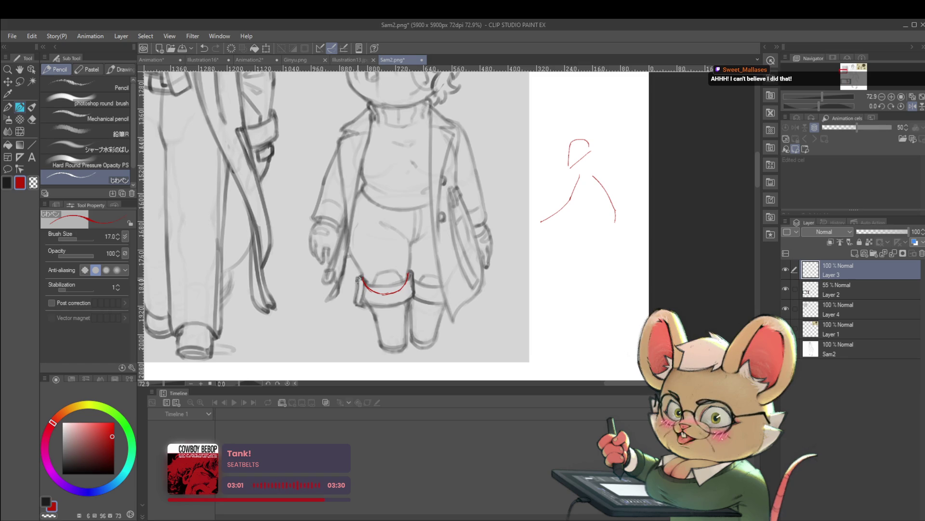
pyautogui.moveTo(359, 276); pyautogui.dragTo(358, 300)
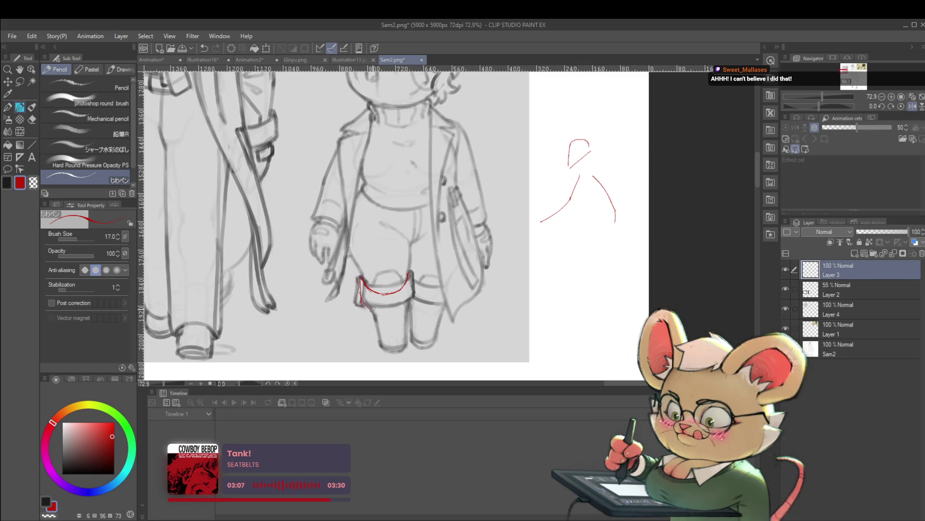
pyautogui.moveTo(360, 298)
pyautogui.mouseDown()
pyautogui.moveTo(378, 311)
pyautogui.moveTo(409, 300)
pyautogui.mouseUp()
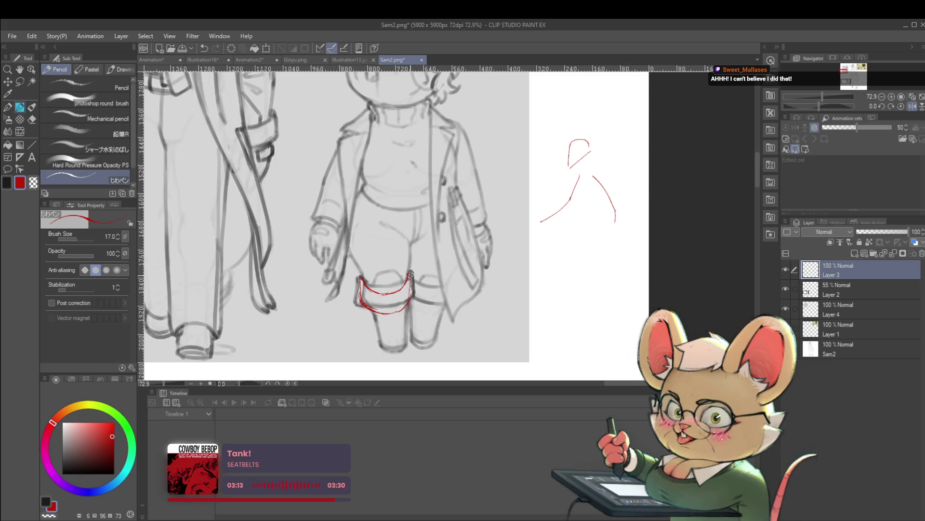
pyautogui.scroll(-4, 410, 274)
# Fade the Layer 4 sketch to about 42% opacity and return to Layer 3
pyautogui.click(847, 297)
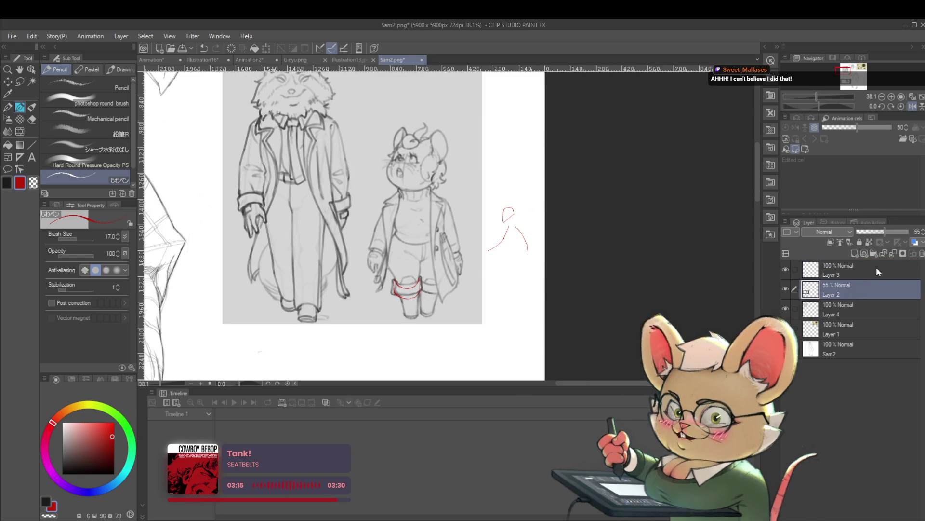
pyautogui.click(855, 305)
pyautogui.click(879, 232)
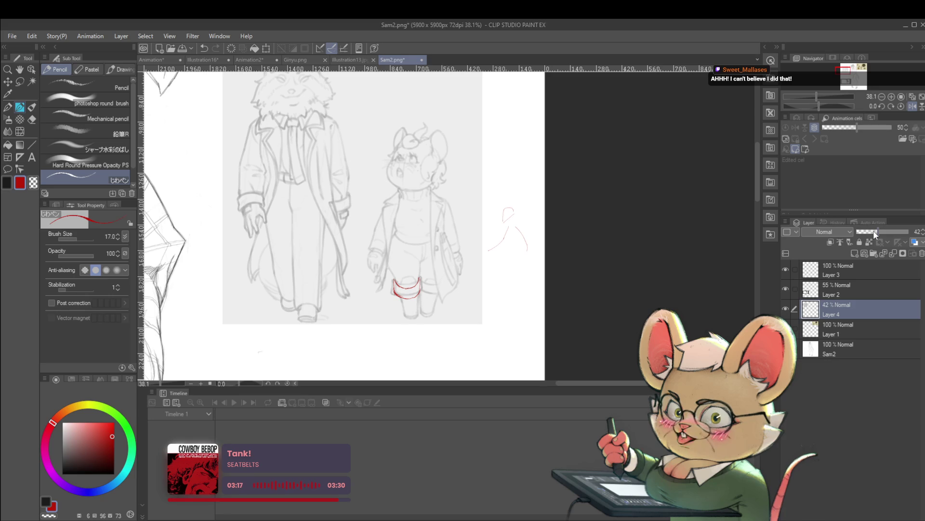
pyautogui.click(849, 270)
pyautogui.scroll(3, 400, 296)
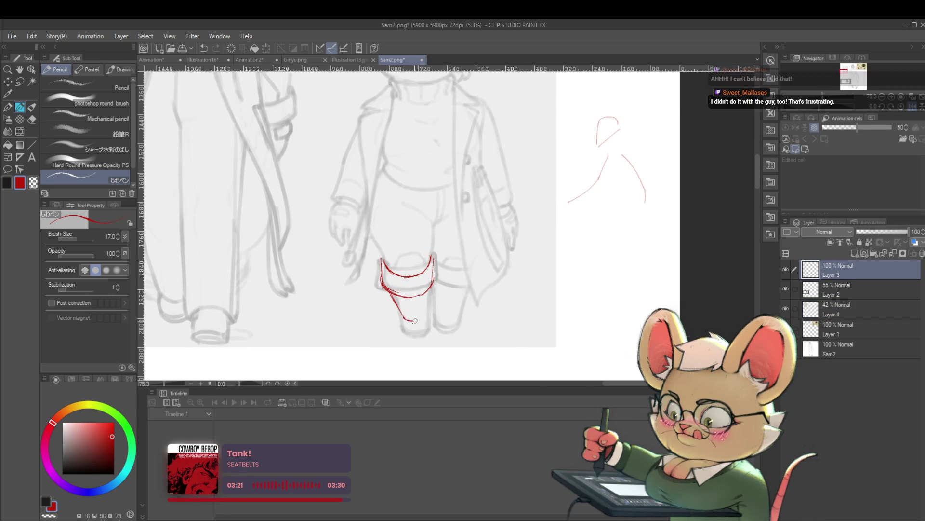
# Draw red lines for the leg band's bottom edge, the leg's left side, thigh and knee
pyautogui.moveTo(403, 320); pyautogui.dragTo(425, 321)
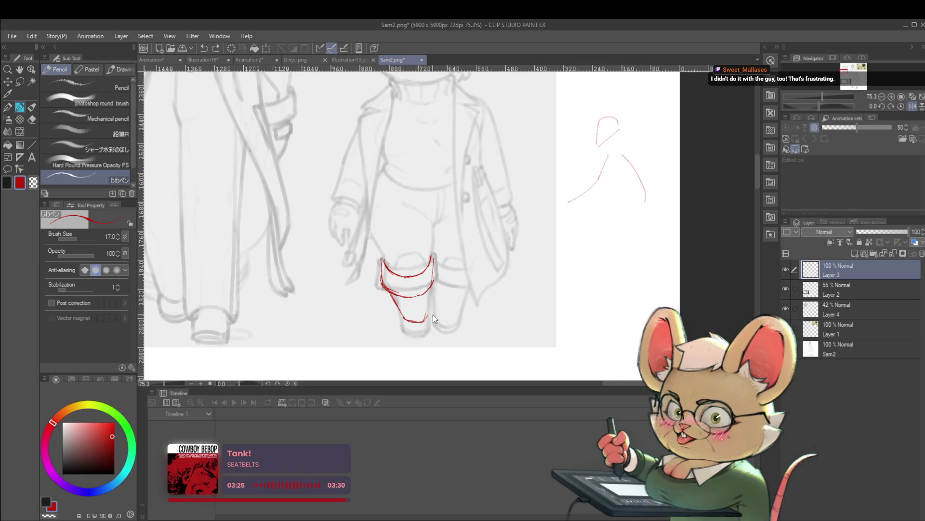
pyautogui.moveTo(426, 314)
pyautogui.mouseDown()
pyautogui.moveTo(433, 285)
pyautogui.moveTo(399, 322)
pyautogui.mouseUp()
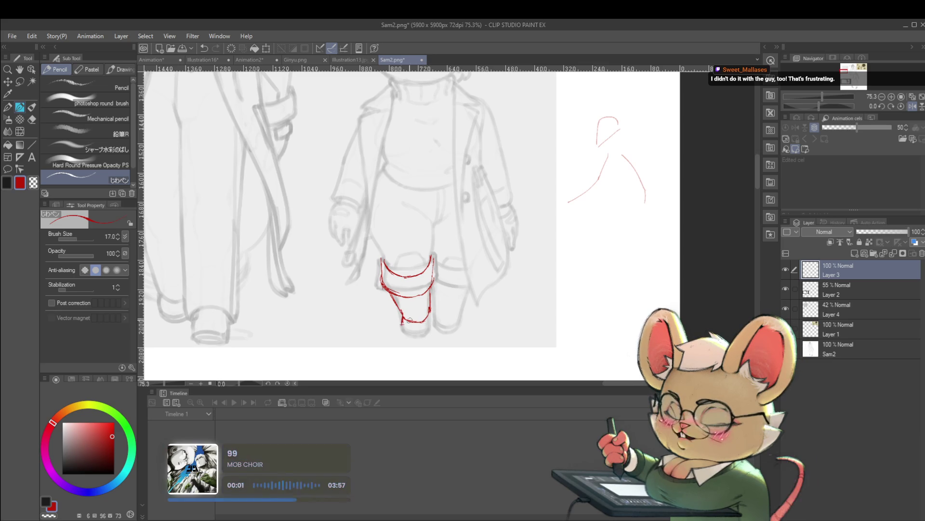
pyautogui.scroll(-3, 423, 323)
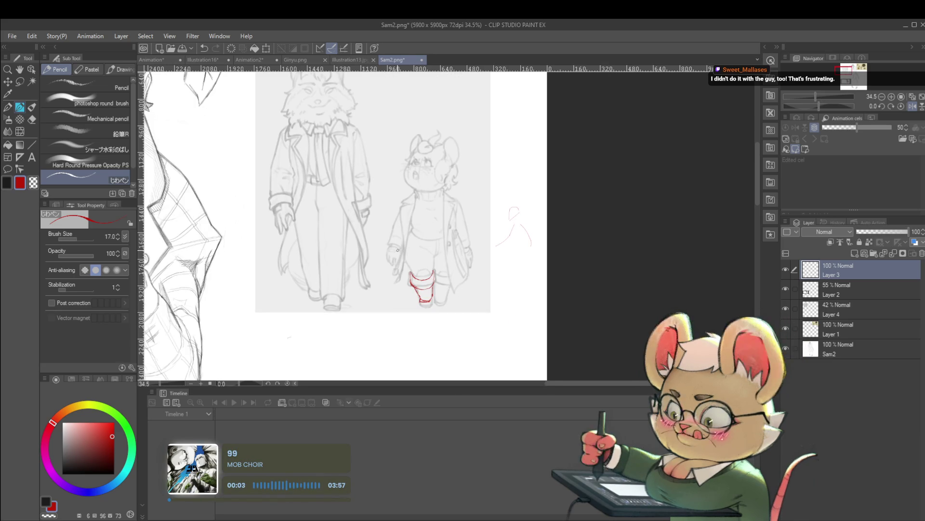
pyautogui.scroll(3, 446, 275)
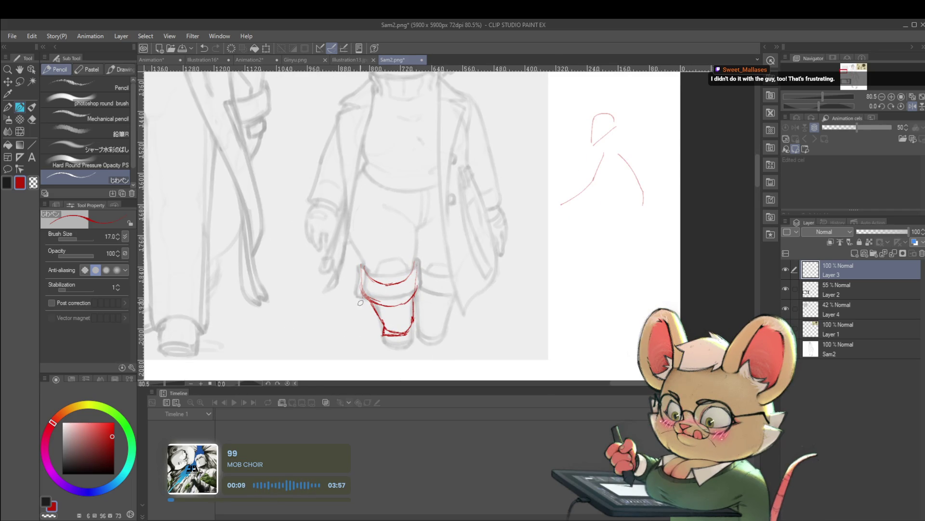
pyautogui.moveTo(362, 284); pyautogui.dragTo(366, 298)
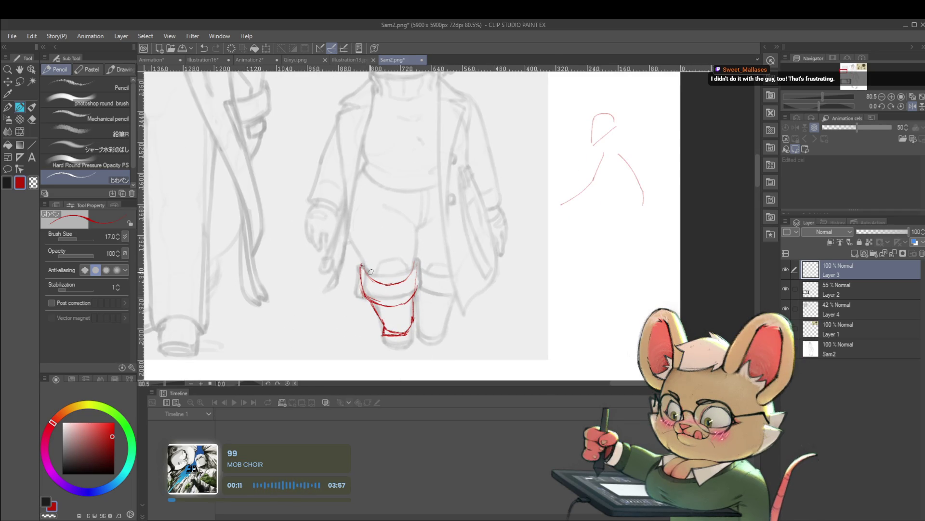
pyautogui.moveTo(360, 262); pyautogui.dragTo(363, 236)
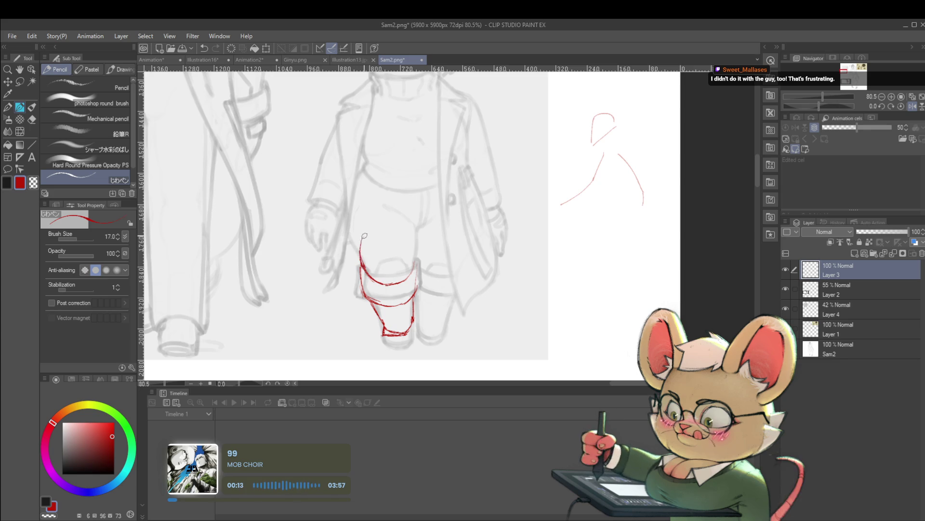
pyautogui.keyDown('alt'); pyautogui.click(354, 239); pyautogui.keyUp('alt')
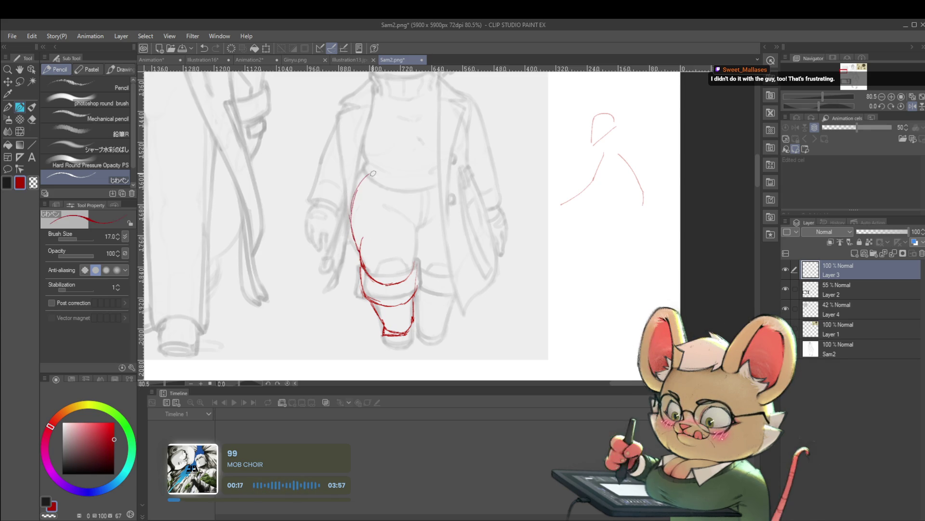
pyautogui.moveTo(374, 173)
pyautogui.mouseDown()
pyautogui.moveTo(385, 172)
pyautogui.moveTo(418, 227)
pyautogui.mouseUp()
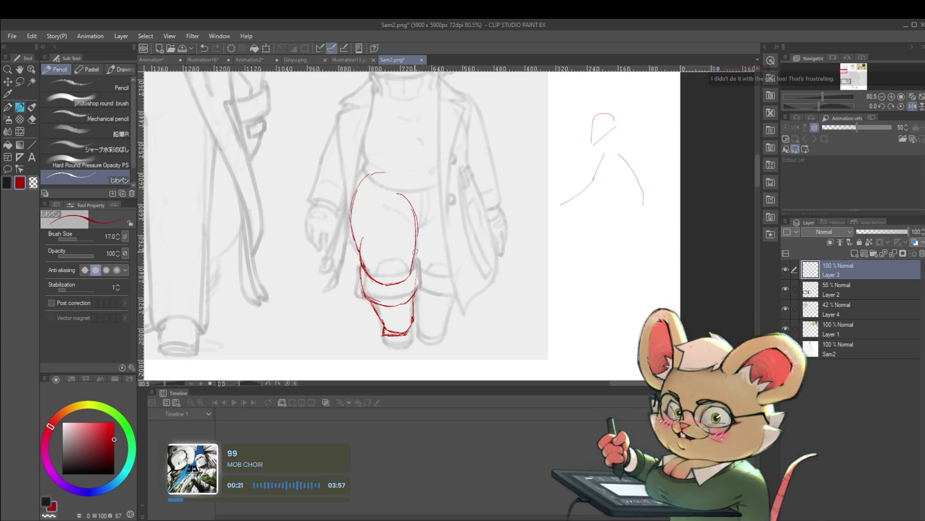
pyautogui.moveTo(413, 280); pyautogui.dragTo(414, 293)
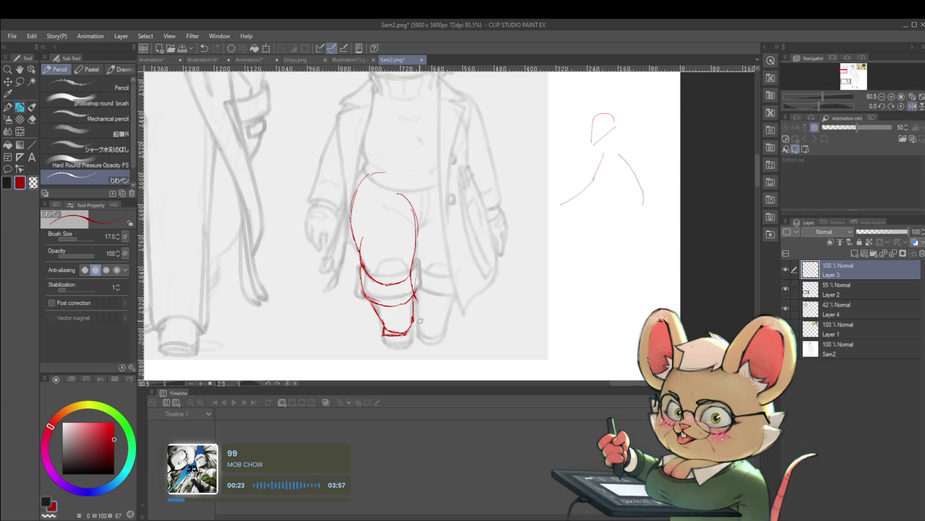
pyautogui.moveTo(425, 347); pyautogui.dragTo(443, 352)
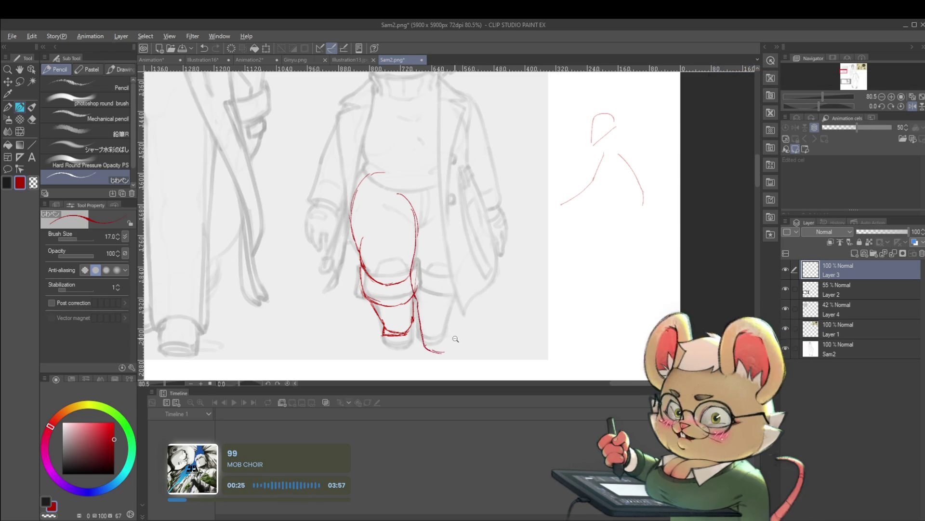
pyautogui.scroll(-3, 442, 351)
# Flip the canvas view to check proportions, then add red lines beside and along the leg's left side
pyautogui.click(918, 108)
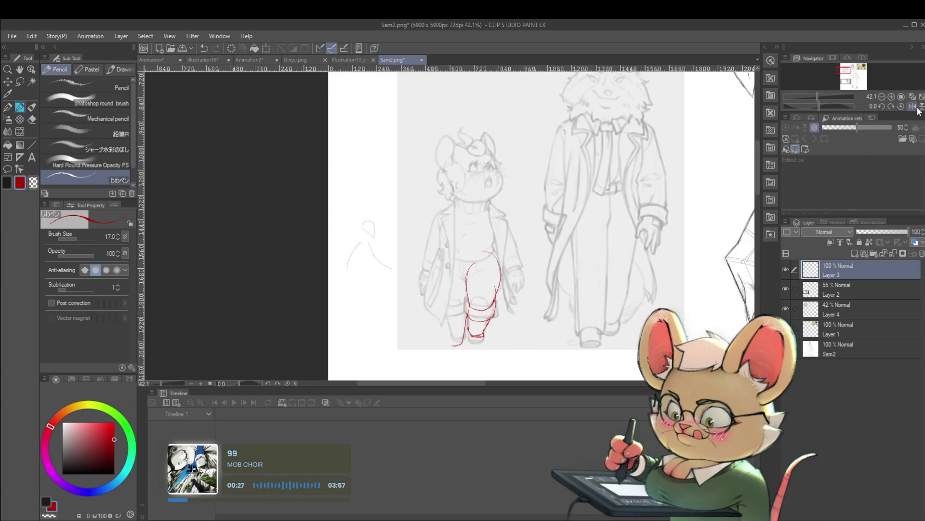
pyautogui.scroll(3, 443, 338)
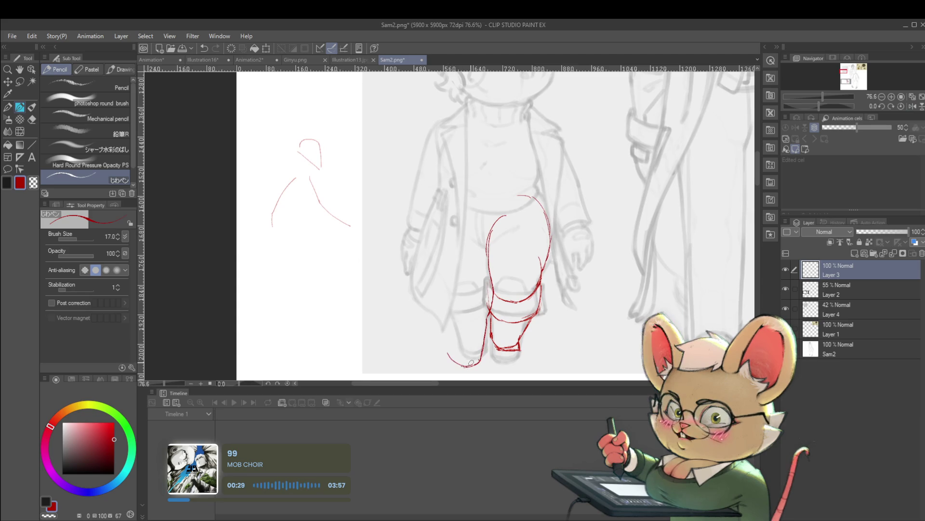
pyautogui.moveTo(473, 365); pyautogui.dragTo(427, 354)
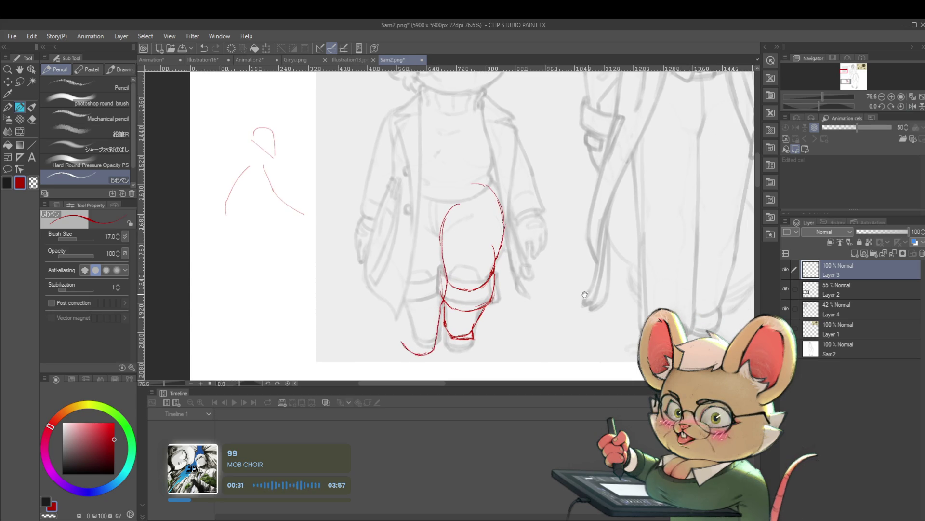
pyautogui.moveTo(585, 294); pyautogui.dragTo(537, 293)
pyautogui.moveTo(357, 352)
pyautogui.mouseDown()
pyautogui.moveTo(354, 308)
pyautogui.moveTo(385, 298)
pyautogui.mouseUp()
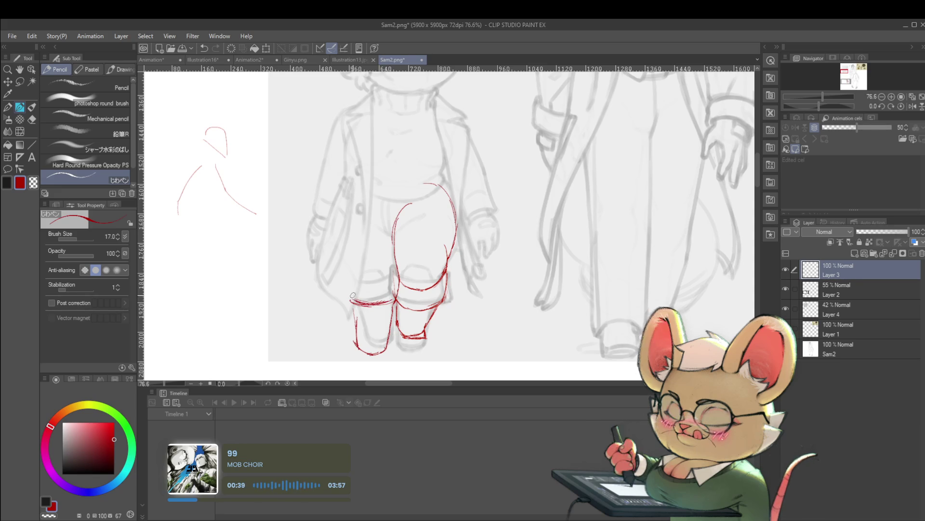
pyautogui.moveTo(349, 301); pyautogui.dragTo(348, 279)
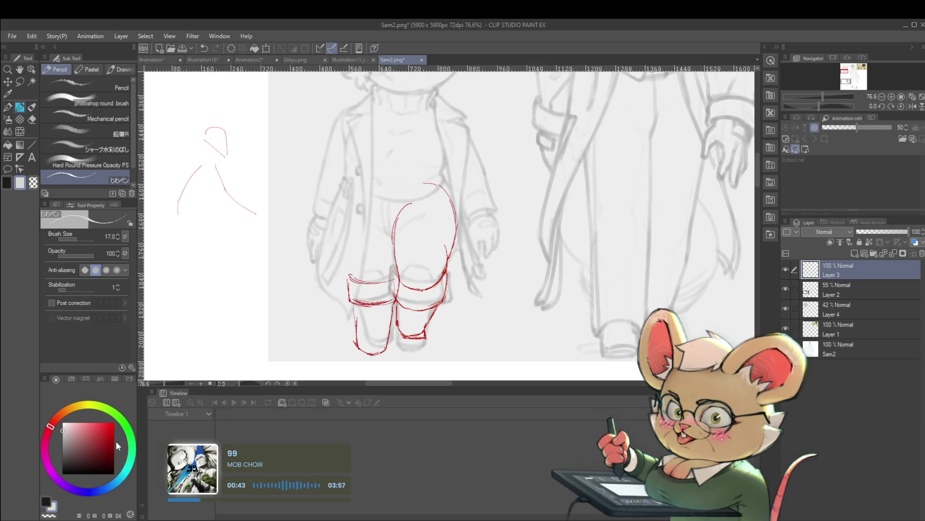
# Switch to a darker red and extend the upper knee and left leg lines in the mirrored view
pyautogui.click(108, 436)
pyautogui.moveTo(108, 436); pyautogui.dragTo(114, 443)
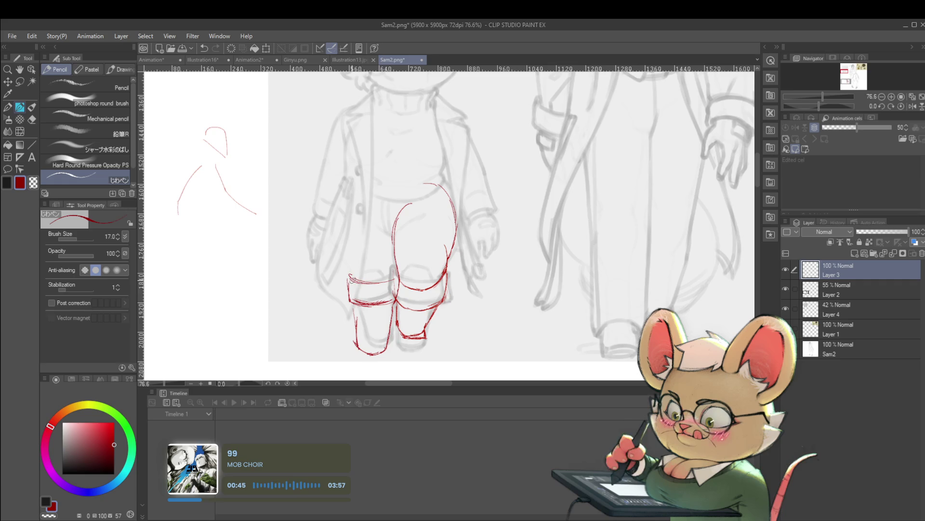
pyautogui.moveTo(385, 281); pyautogui.dragTo(400, 273)
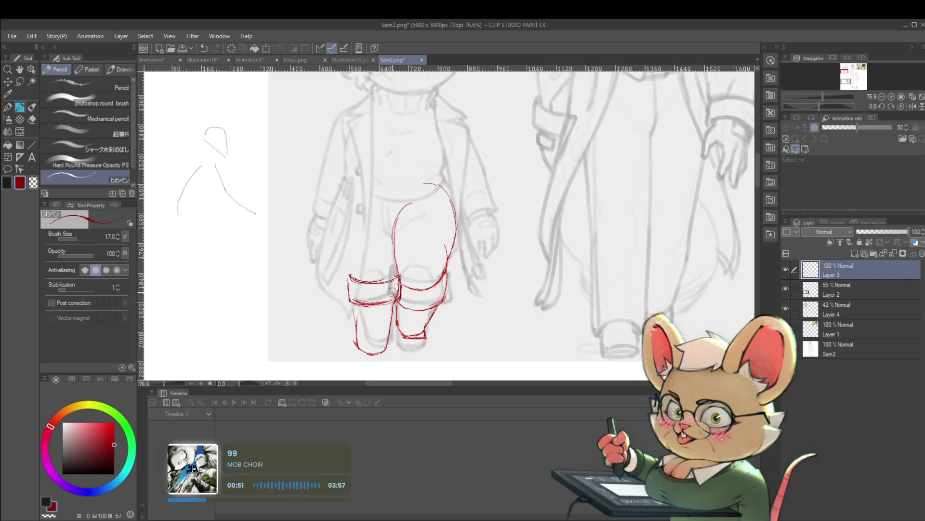
pyautogui.scroll(-5, 392, 297)
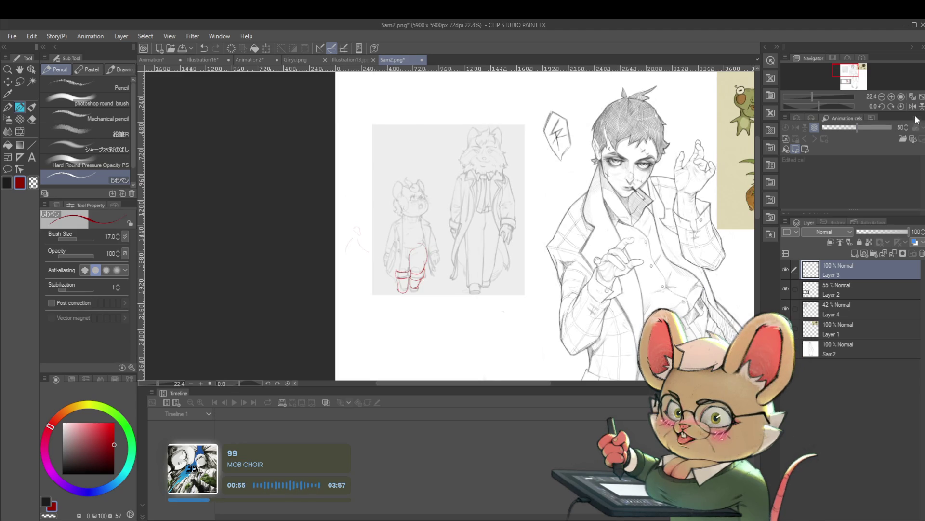
pyautogui.press('h')
pyautogui.scroll(4, 503, 261)
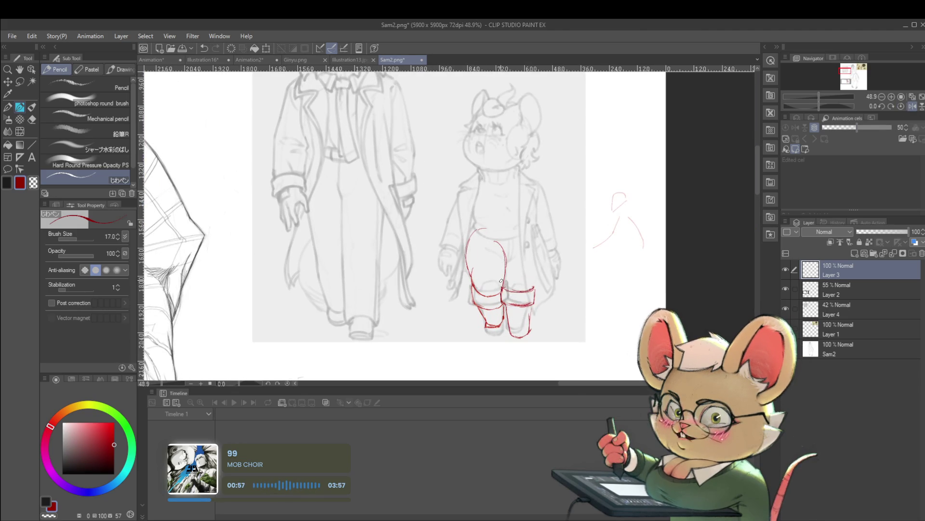
pyautogui.moveTo(504, 256); pyautogui.dragTo(501, 272)
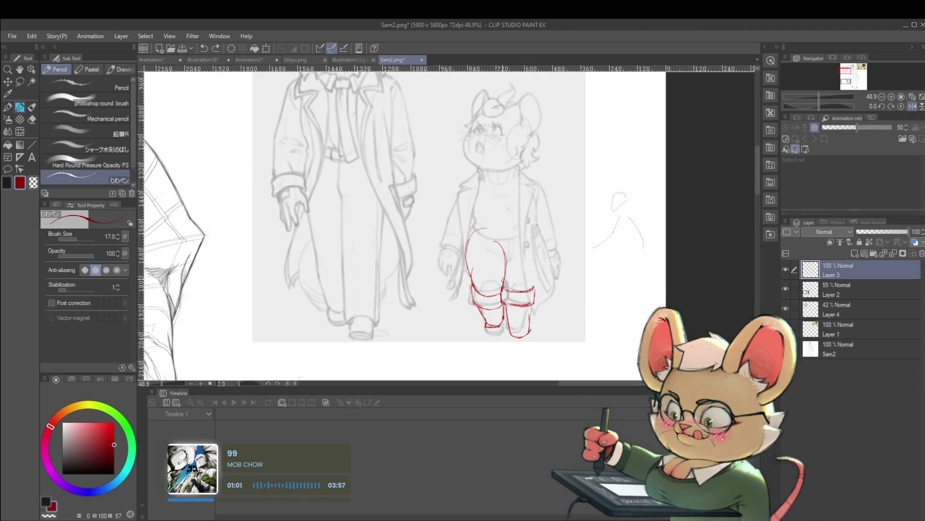
pyautogui.moveTo(503, 275)
pyautogui.mouseDown()
pyautogui.moveTo(514, 244)
pyautogui.moveTo(509, 253)
pyautogui.mouseUp()
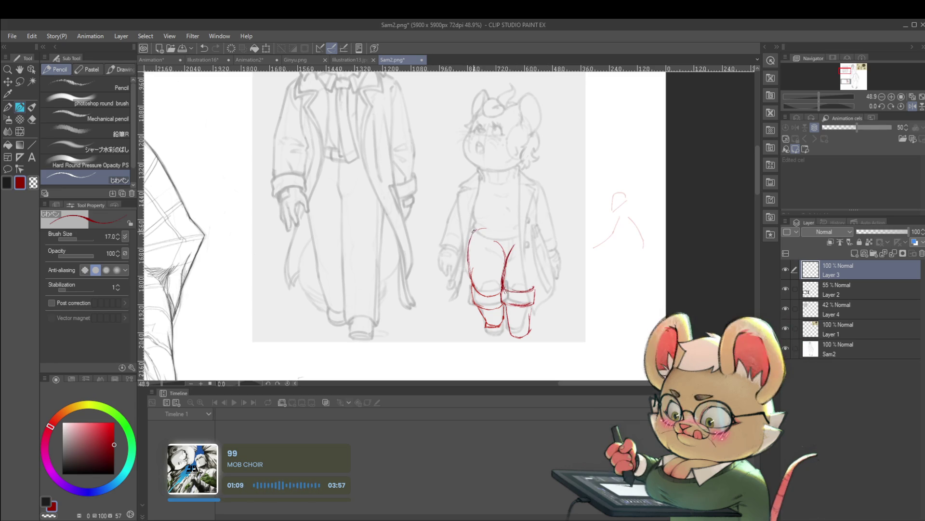
# Flip the view back and close off the bottom of the left foot with red lines
pyautogui.scroll(-3, 520, 234)
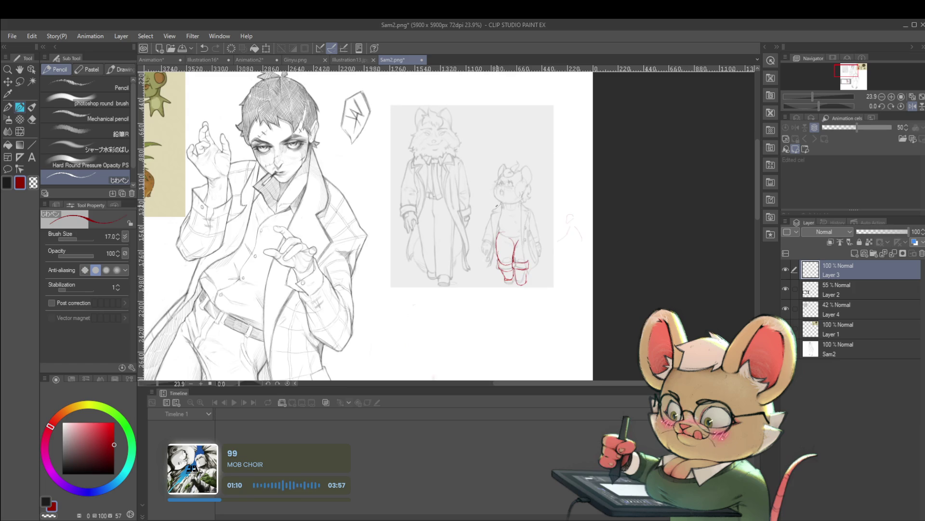
pyautogui.click(911, 111)
pyautogui.scroll(1, 411, 283)
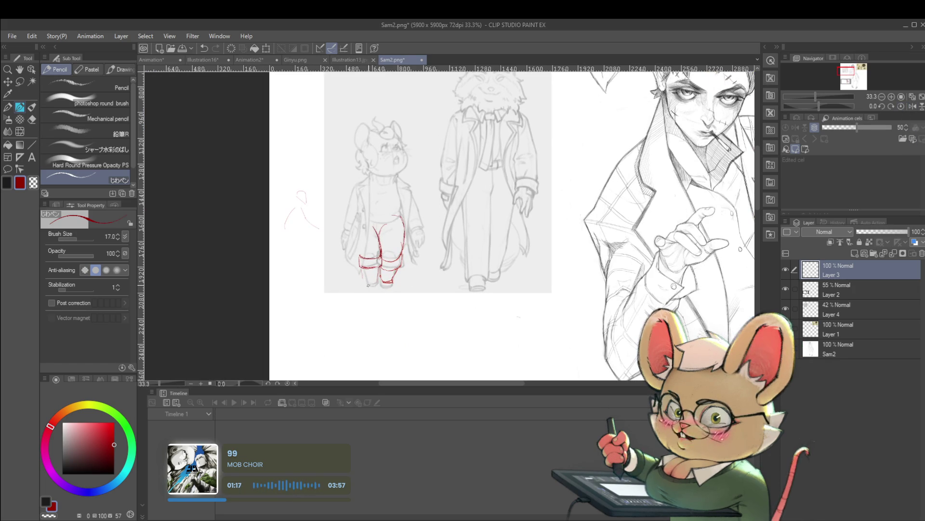
pyautogui.moveTo(365, 287); pyautogui.dragTo(376, 285)
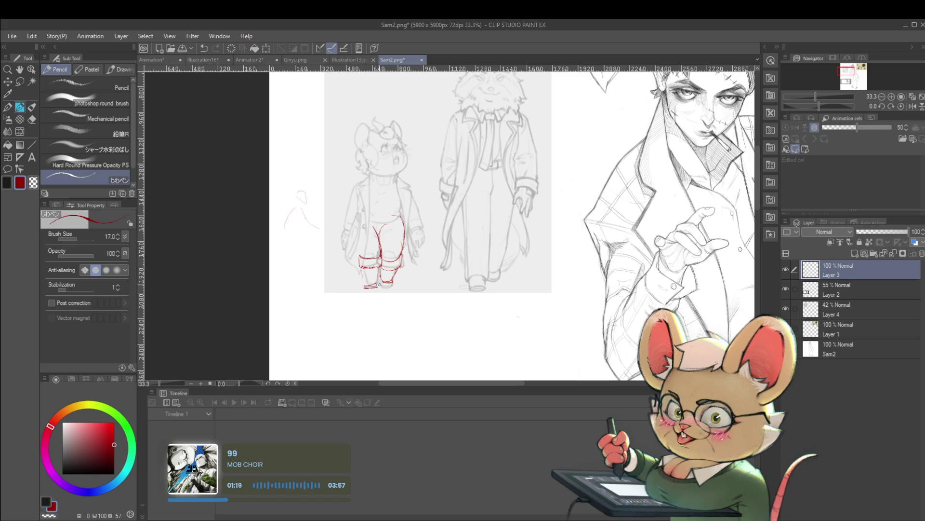
pyautogui.scroll(2, 378, 285)
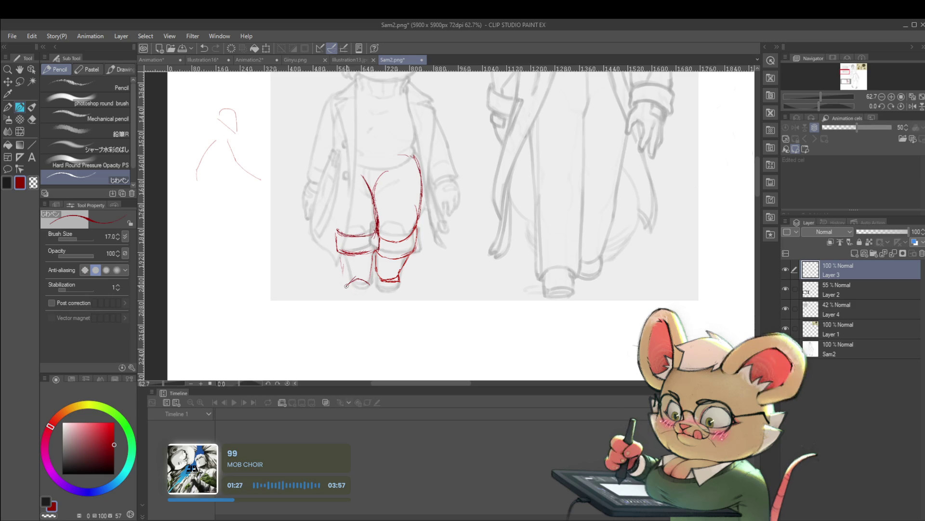
pyautogui.moveTo(369, 285)
pyautogui.mouseDown()
pyautogui.moveTo(350, 288)
pyautogui.moveTo(369, 285)
pyautogui.mouseUp()
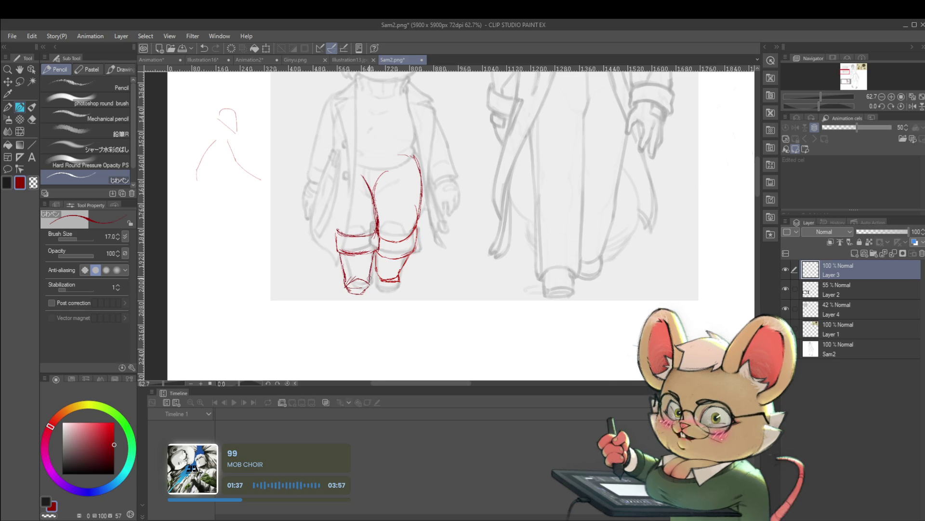
pyautogui.scroll(-3, 392, 240)
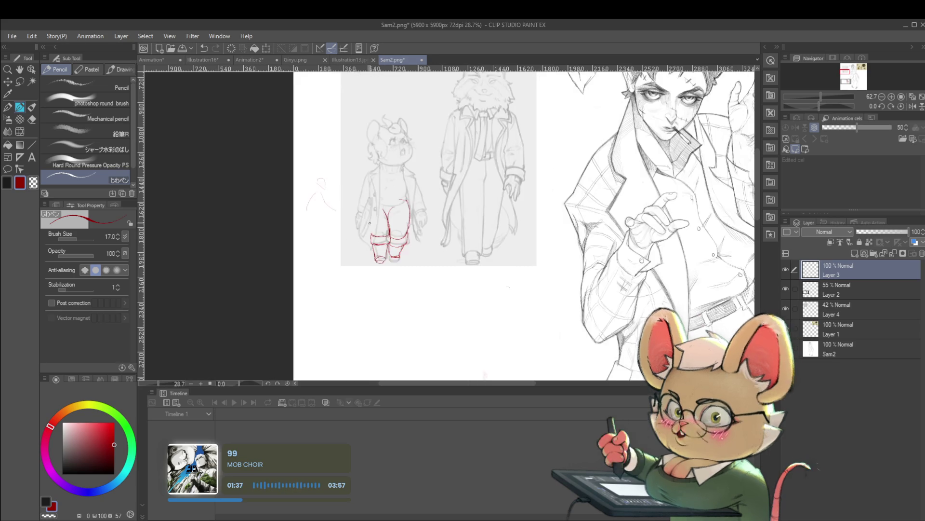
# Lasso-select the red leg paintover and shrink it to 90% of its height
pyautogui.click(912, 107)
pyautogui.scroll(3, 511, 237)
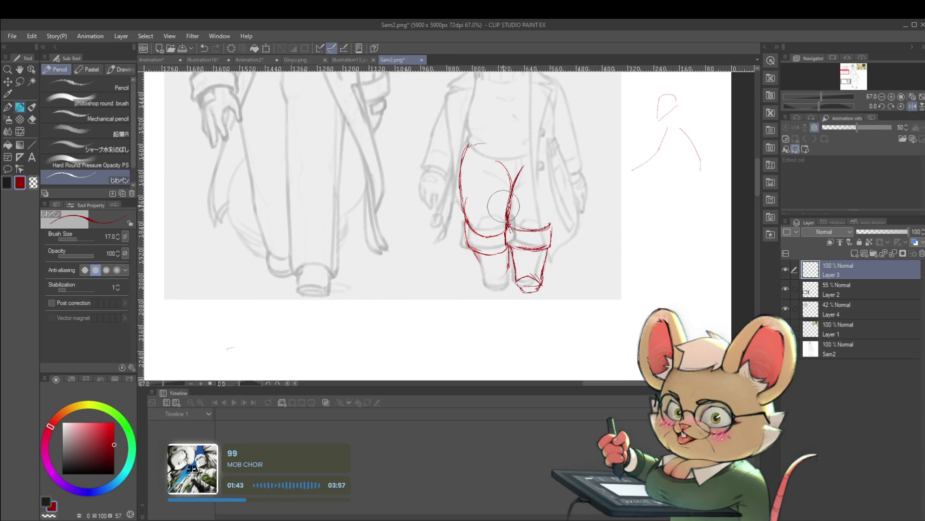
pyautogui.press('m')
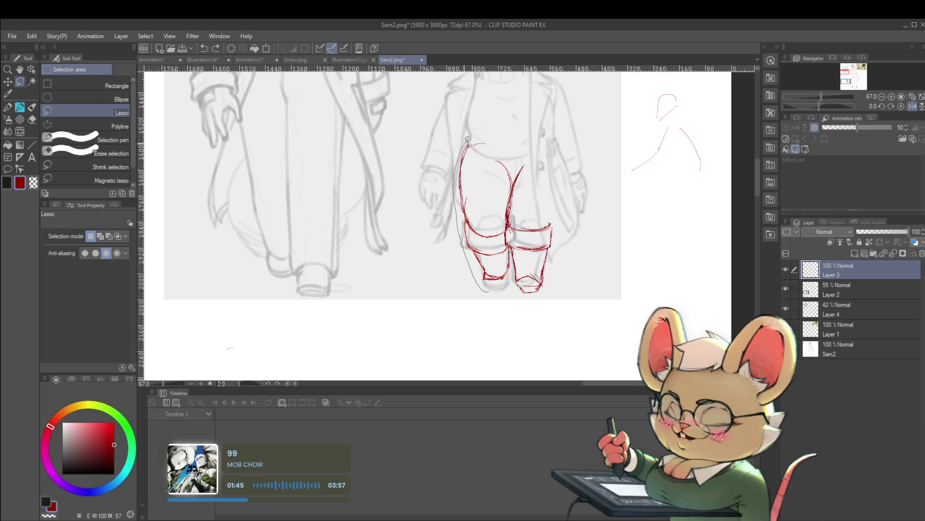
pyautogui.moveTo(467, 139)
pyautogui.mouseDown()
pyautogui.moveTo(514, 183)
pyautogui.moveTo(501, 228)
pyautogui.mouseUp()
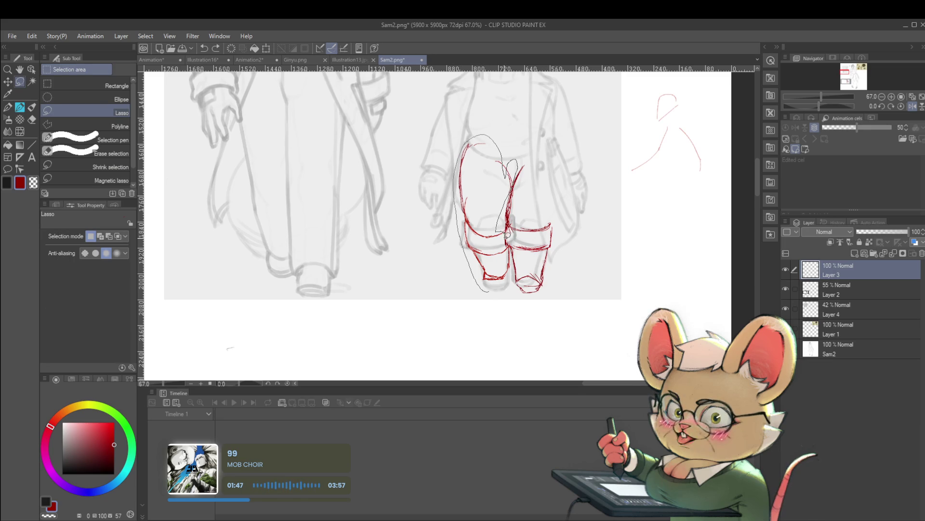
pyautogui.moveTo(514, 273)
pyautogui.mouseDown()
pyautogui.moveTo(499, 289)
pyautogui.moveTo(484, 270)
pyautogui.mouseUp()
pyautogui.hotkey('ctrl', 't')
pyautogui.scroll(-2, 482, 289)
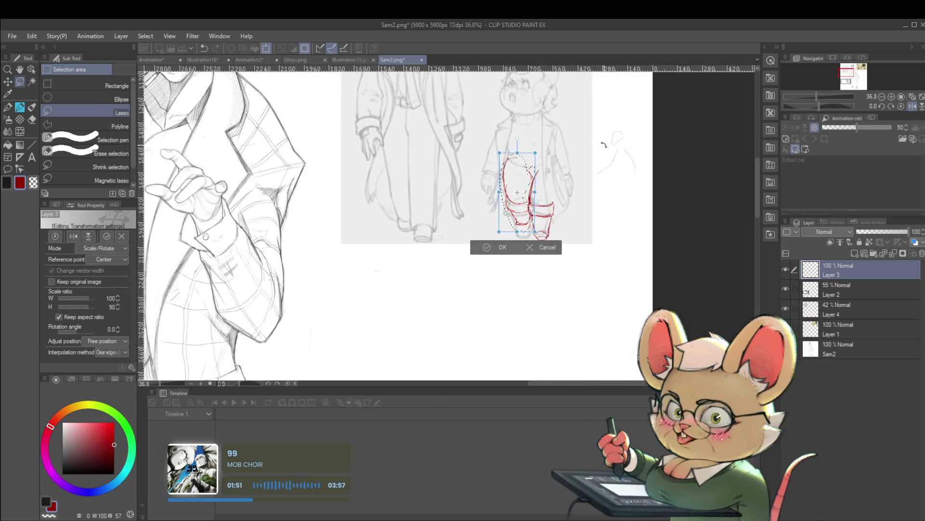
pyautogui.press('Return')
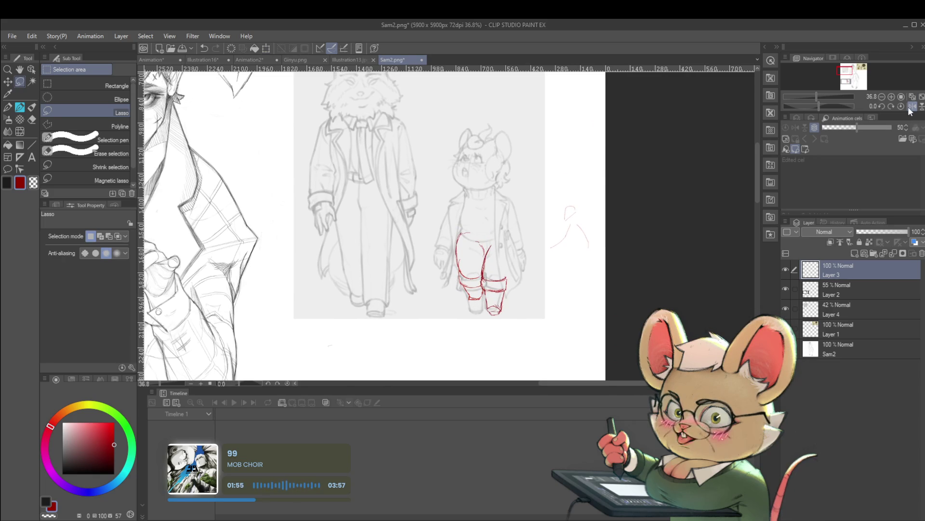
pyautogui.scroll(2, 497, 324)
pyautogui.press('p')
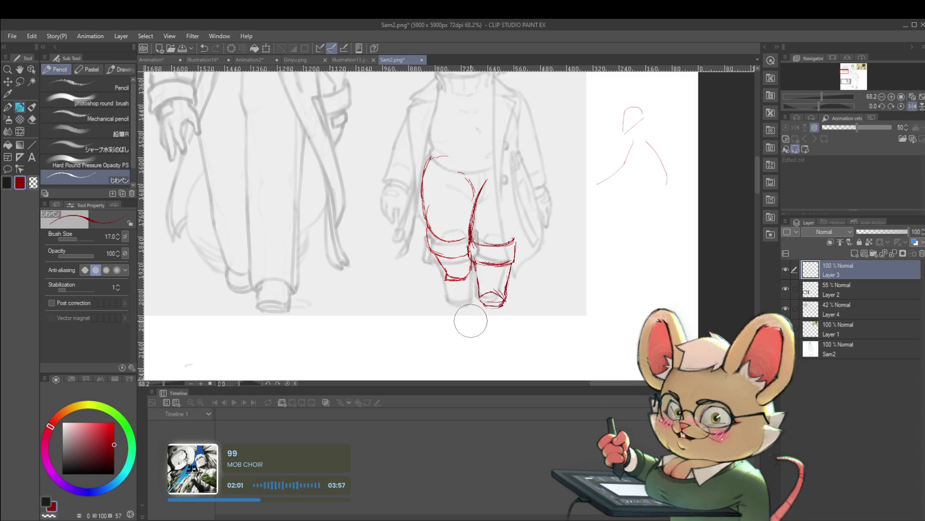
# Zoom out and mirror the canvas view horizontally to check the red leg paintover
pyautogui.scroll(-3, 458, 322)
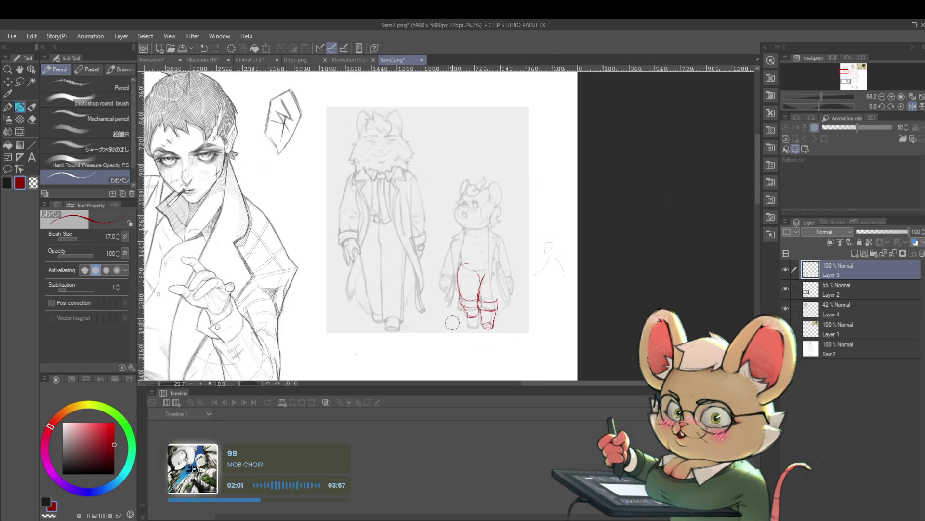
pyautogui.click(910, 107)
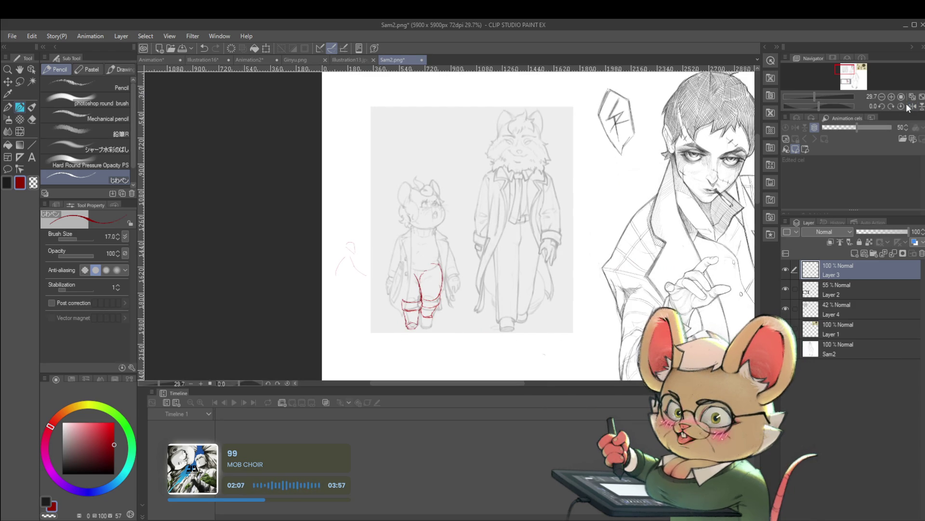
pyautogui.scroll(2, 418, 308)
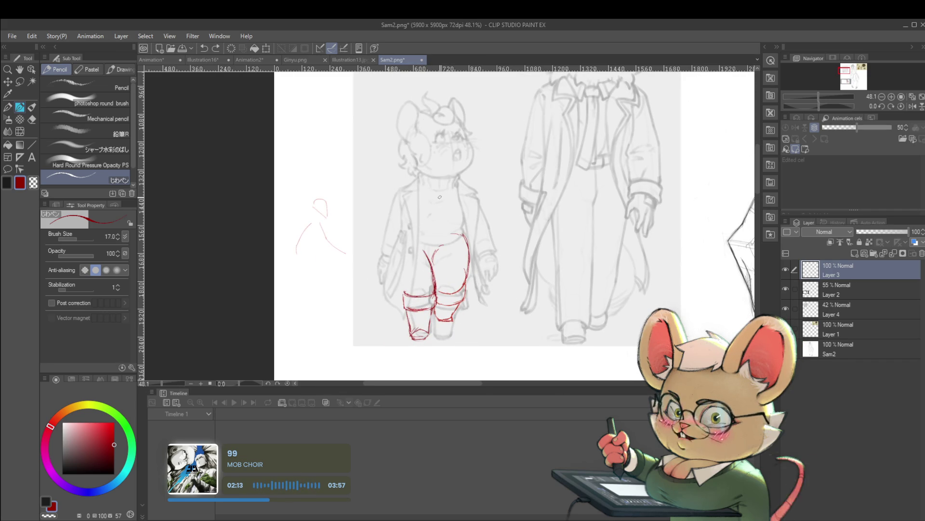
# Undo the last red leg strokes, draw a V-shaped crotch line, and flip the view back
pyautogui.hotkey('ctrl', 'z')
pyautogui.hotkey('ctrl', 'z')
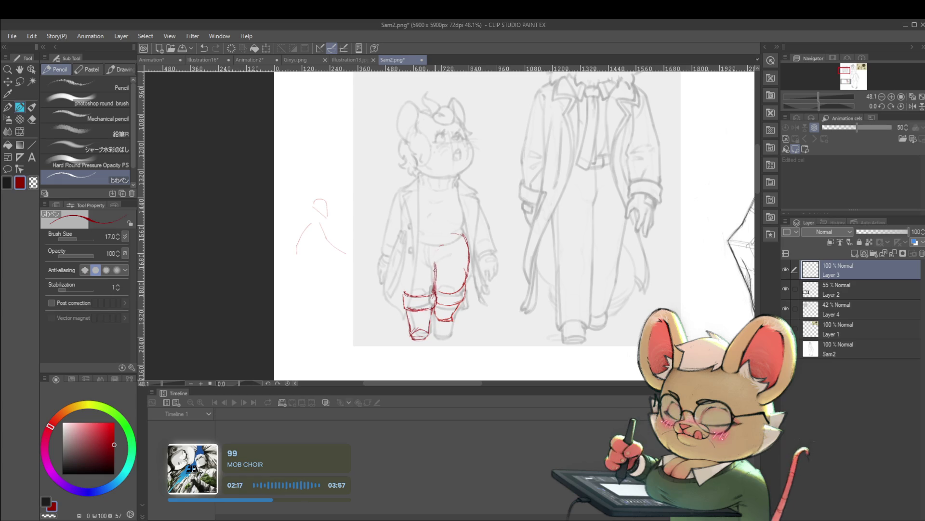
pyautogui.moveTo(425, 258); pyautogui.dragTo(448, 250)
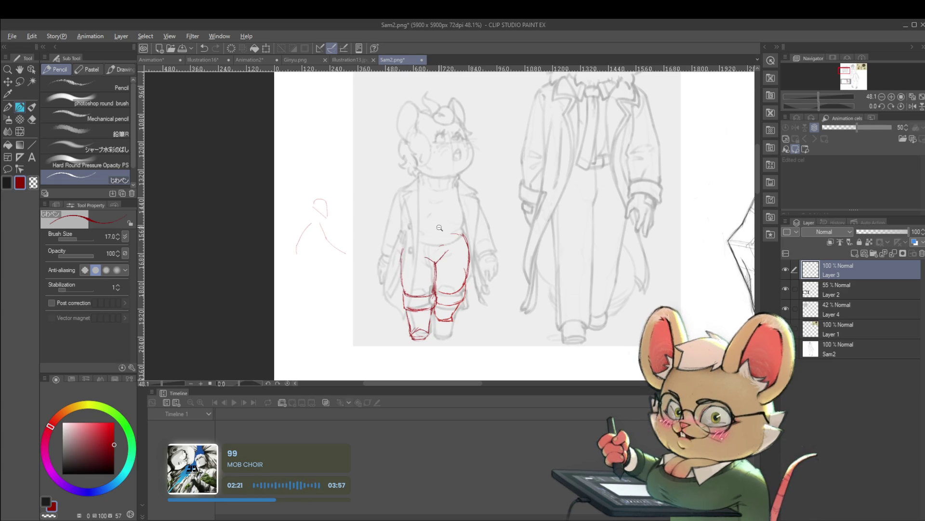
pyautogui.hotkey('ctrl', '-')
pyautogui.click(913, 106)
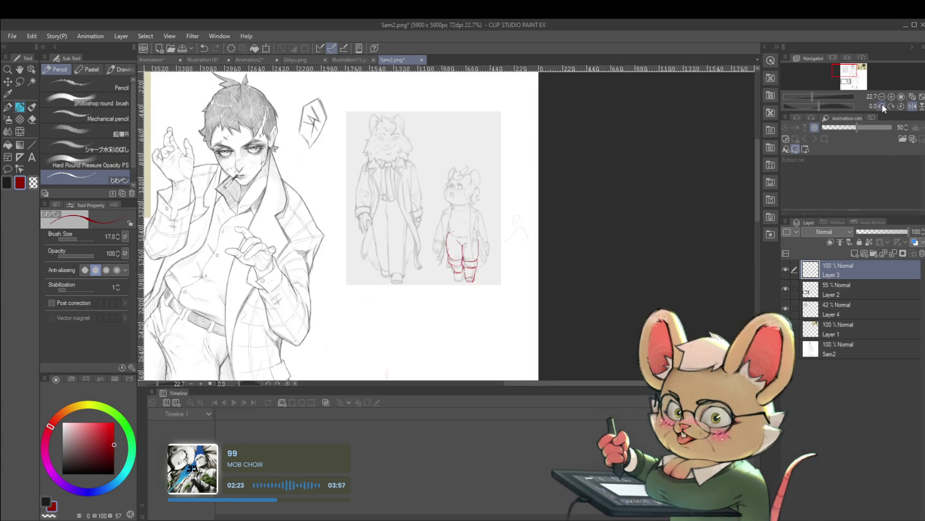
pyautogui.scroll(2, 872, 97)
# Lasso the mouse figure's red leg lines, rescale them slightly to 101% height, then resume the pencil
pyautogui.press('m')
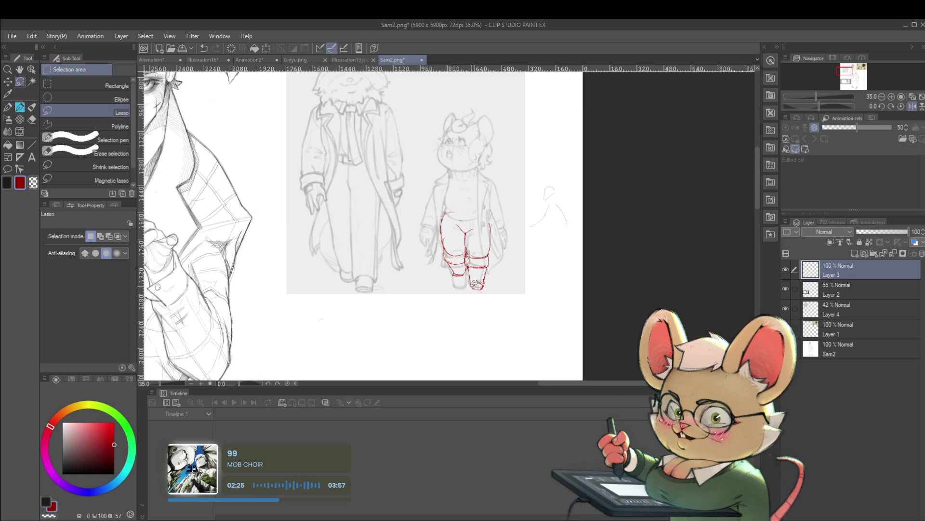
pyautogui.moveTo(468, 234); pyautogui.dragTo(476, 314)
pyautogui.hotkey('ctrl', 't')
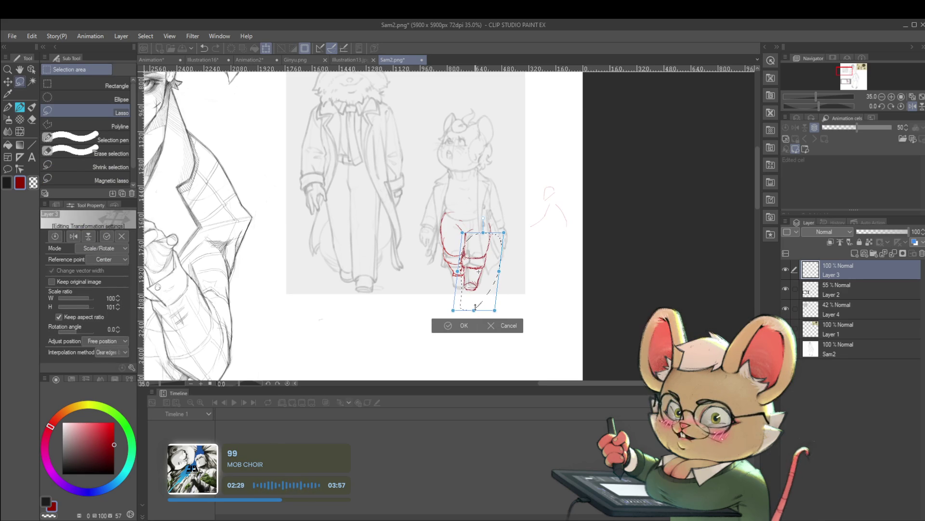
pyautogui.press('Return')
pyautogui.scroll(-2, 544, 266)
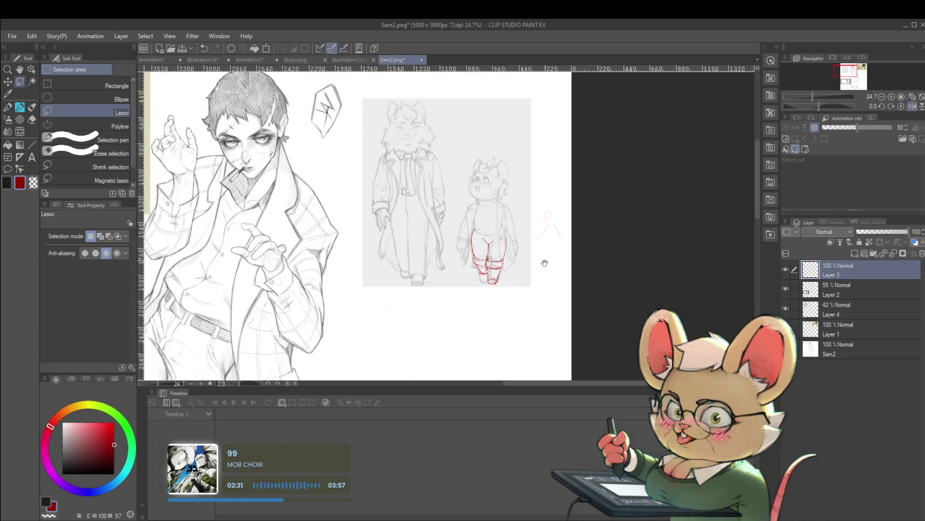
pyautogui.moveTo(544, 263); pyautogui.dragTo(536, 303)
pyautogui.scroll(2, 536, 302)
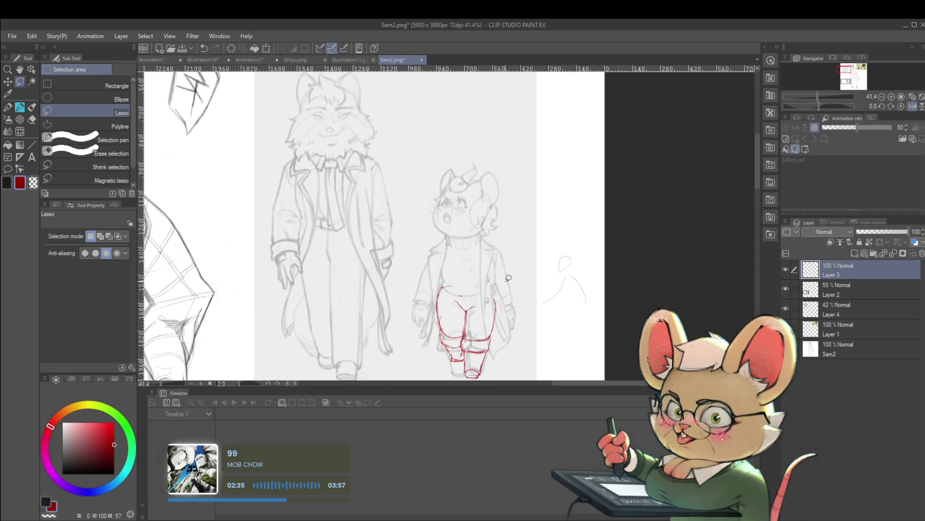
pyautogui.press('p')
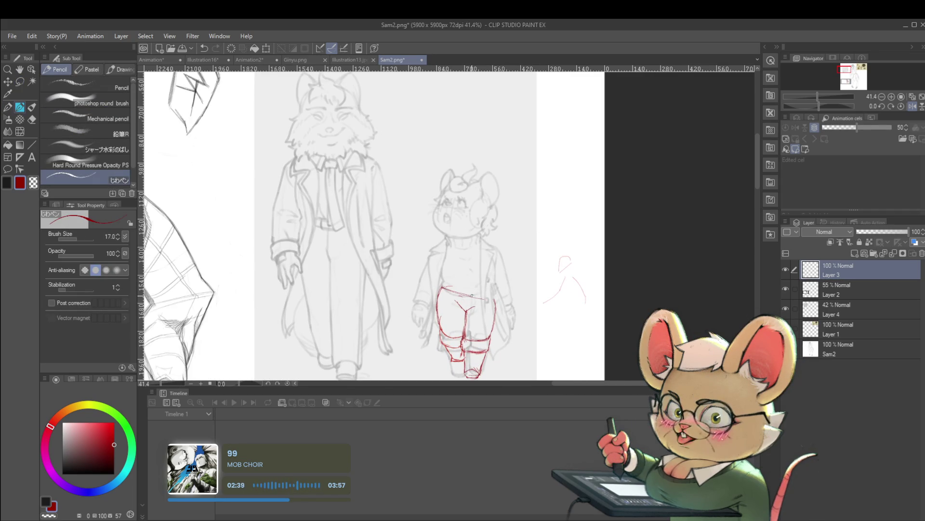
# Unflip the view and draw red correction lines on the right and left pant legs
pyautogui.scroll(-3, 473, 294)
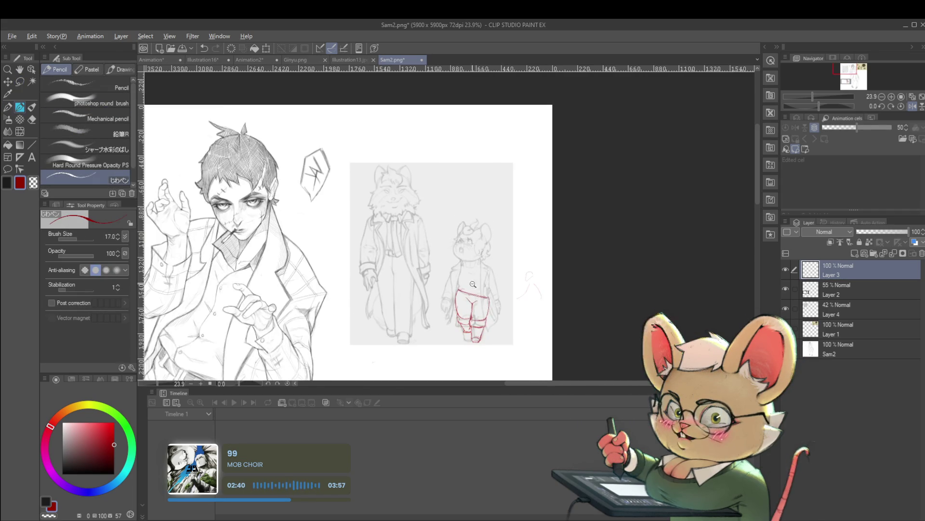
pyautogui.scroll(5, 433, 276)
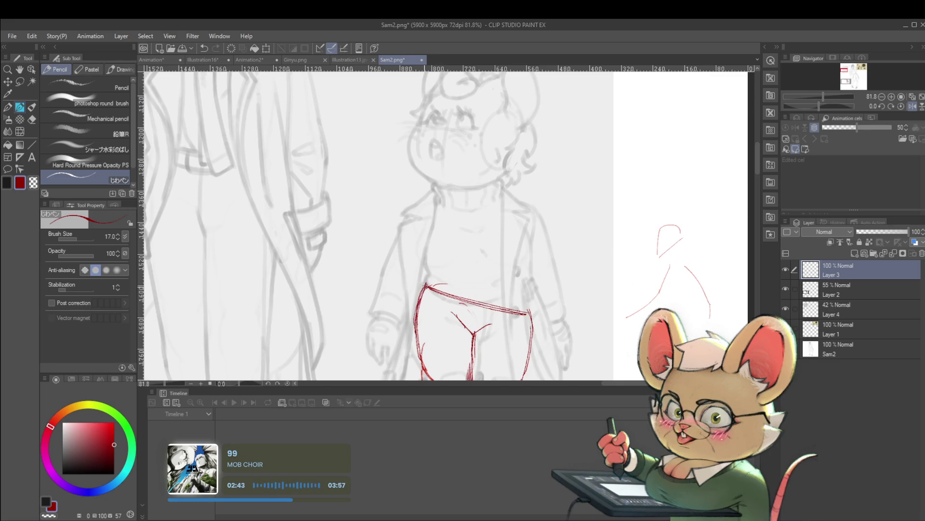
pyautogui.scroll(-3, 479, 268)
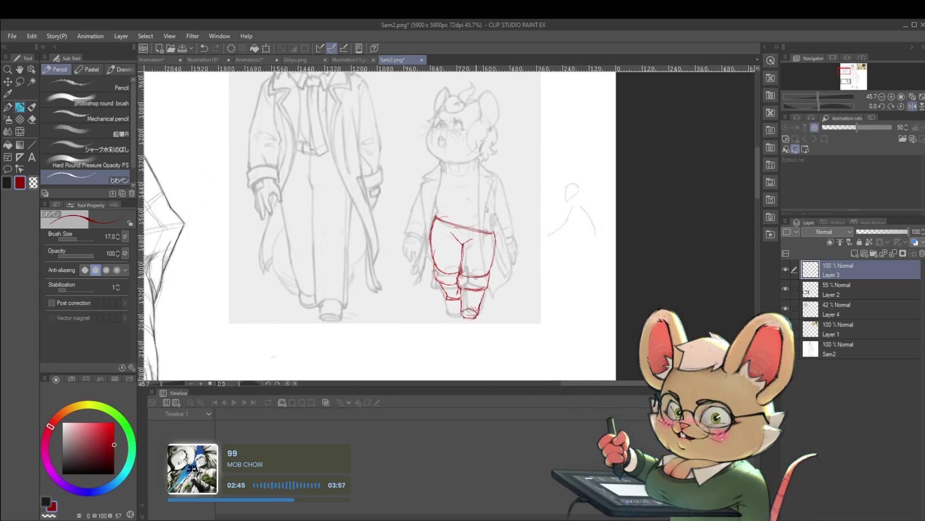
pyautogui.click(912, 106)
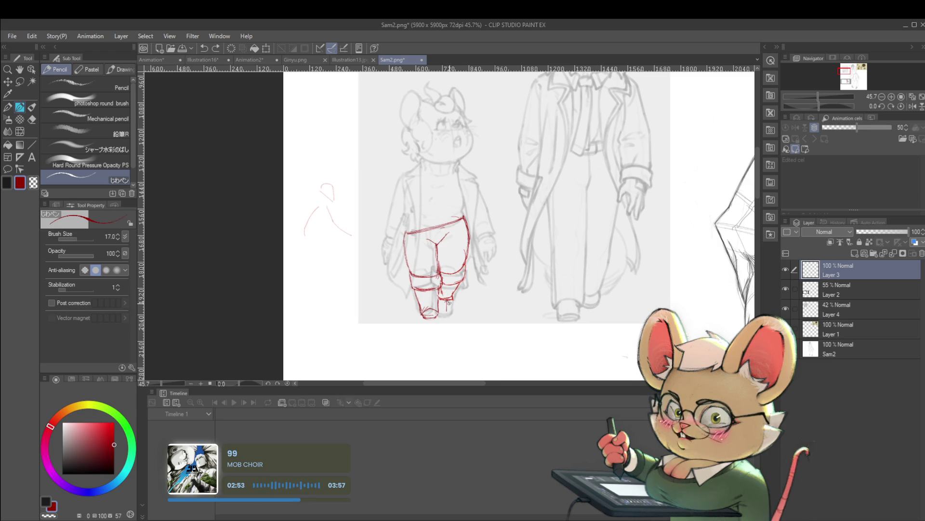
pyautogui.moveTo(451, 266); pyautogui.dragTo(454, 231)
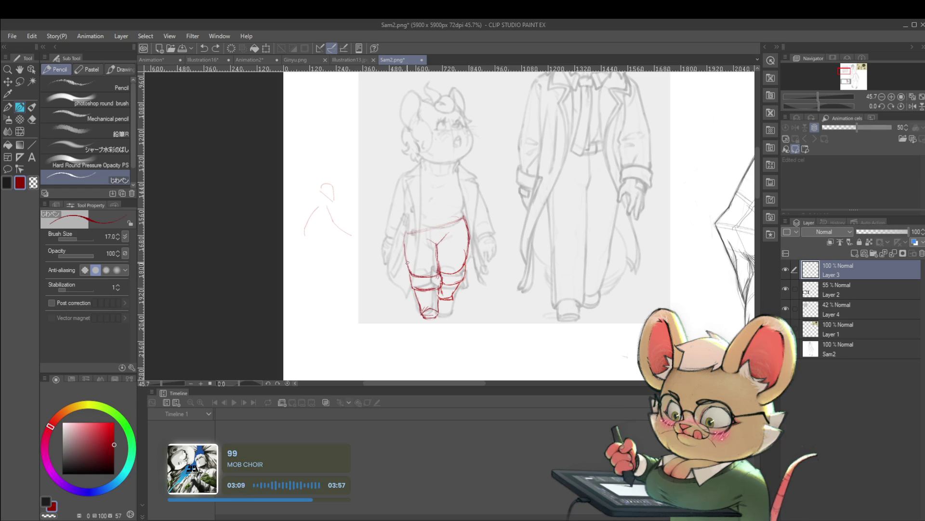
pyautogui.moveTo(411, 225); pyautogui.dragTo(405, 247)
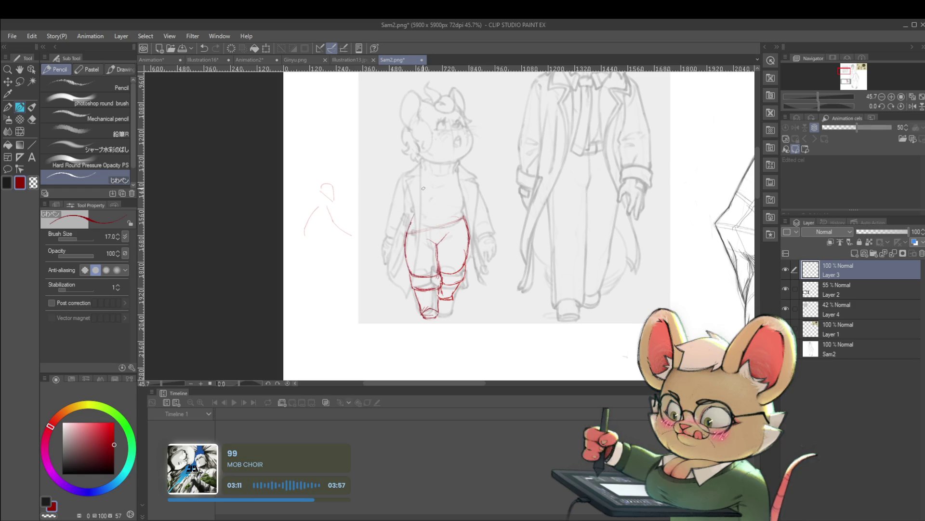
# Mirror the view horizontally again and pan over to the fox figure
pyautogui.scroll(-3, 423, 188)
pyautogui.click(913, 106)
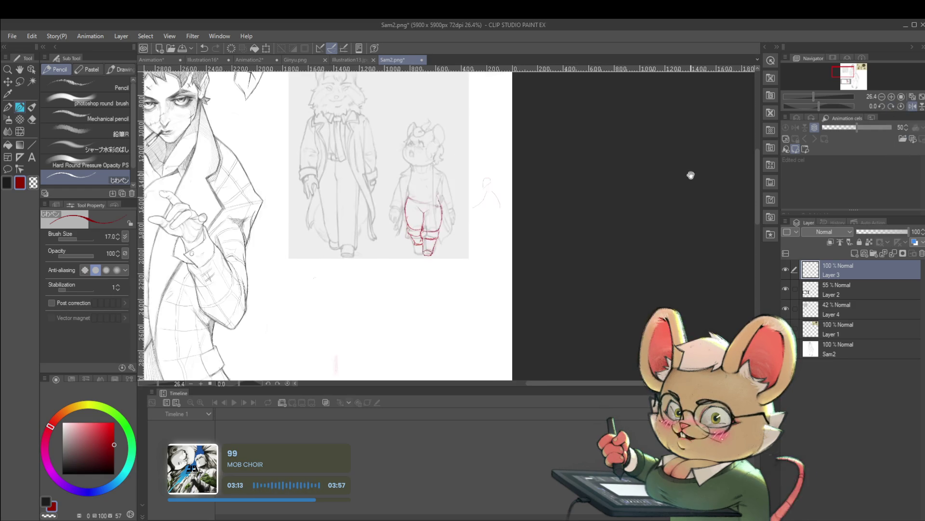
pyautogui.scroll(3, 411, 218)
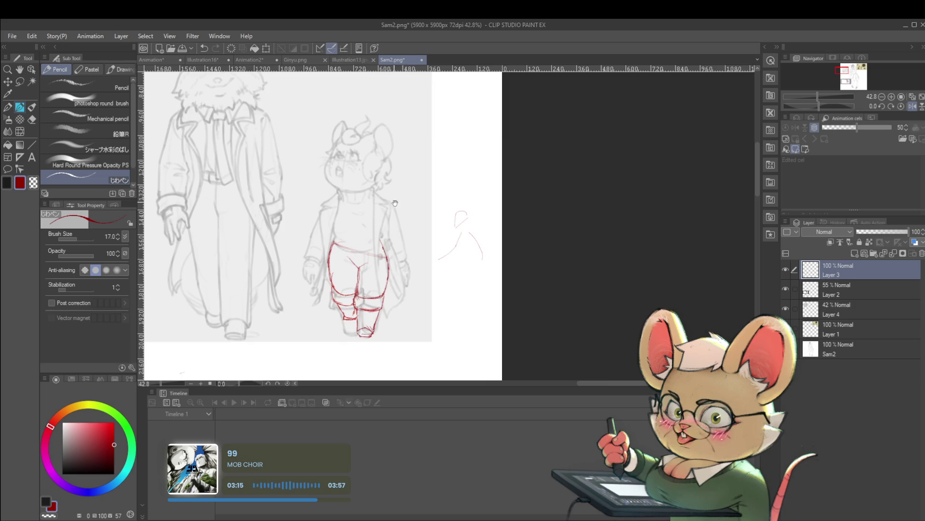
pyautogui.scroll(3, 395, 203)
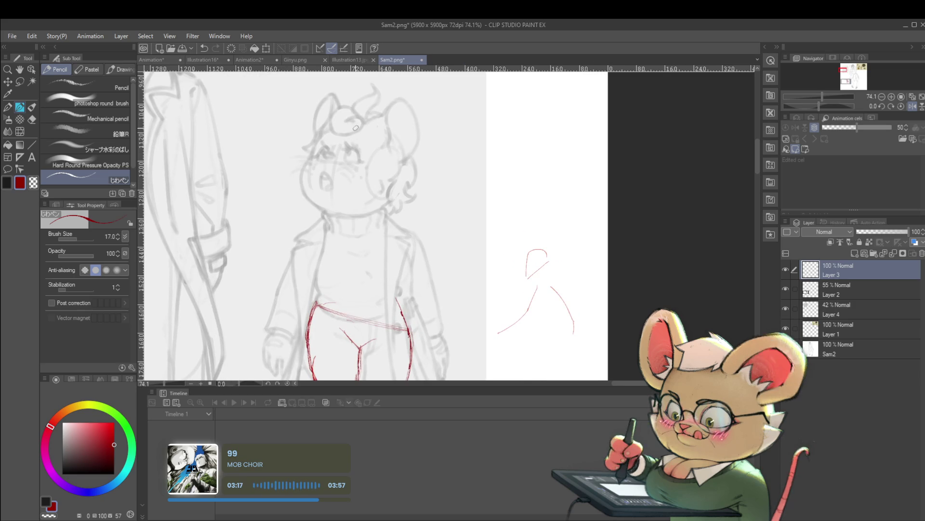
pyautogui.moveTo(335, 177)
pyautogui.mouseDown()
pyautogui.moveTo(422, 211)
pyautogui.moveTo(519, 222)
pyautogui.moveTo(545, 260)
pyautogui.moveTo(424, 208)
pyautogui.mouseUp()
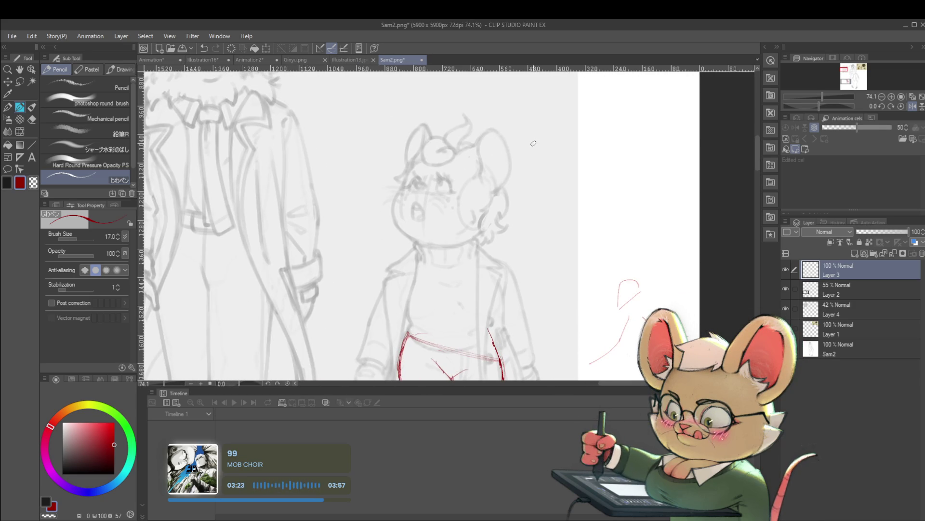
# Raise Layer 4's opacity to 99% so the pencil sketch reads darker
pyautogui.click(846, 311)
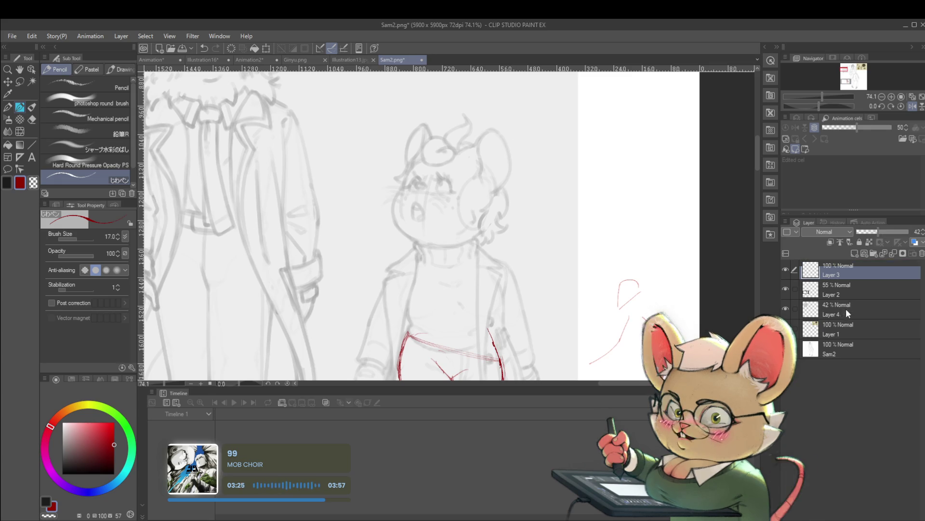
pyautogui.moveTo(886, 235); pyautogui.dragTo(899, 232)
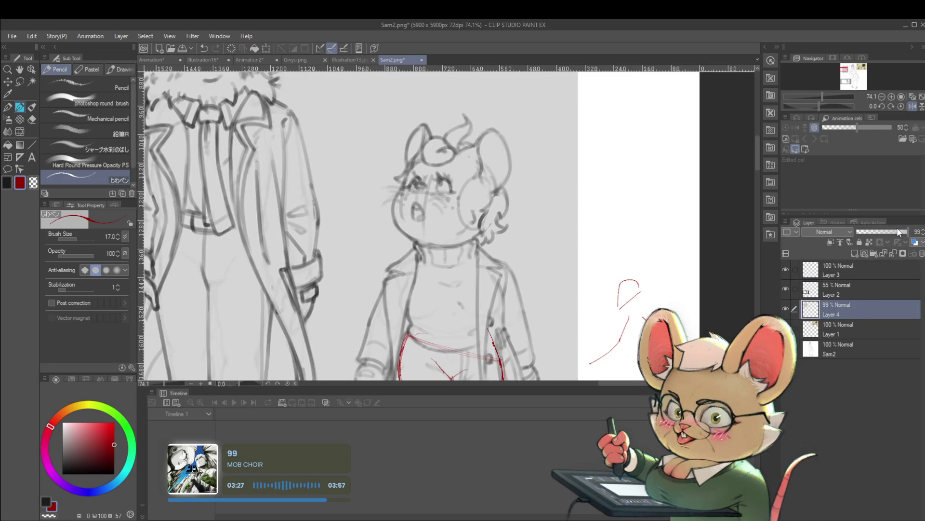
pyautogui.scroll(-3, 571, 183)
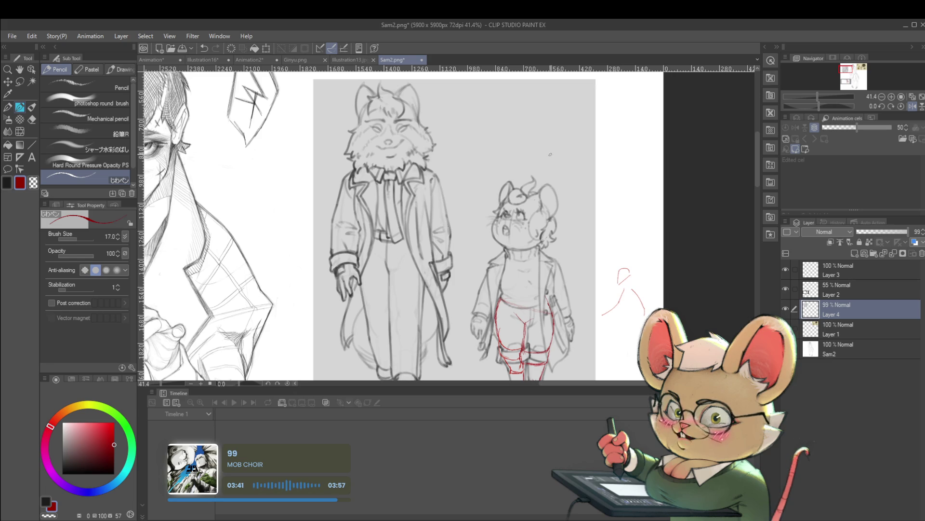
pyautogui.scroll(5, 392, 125)
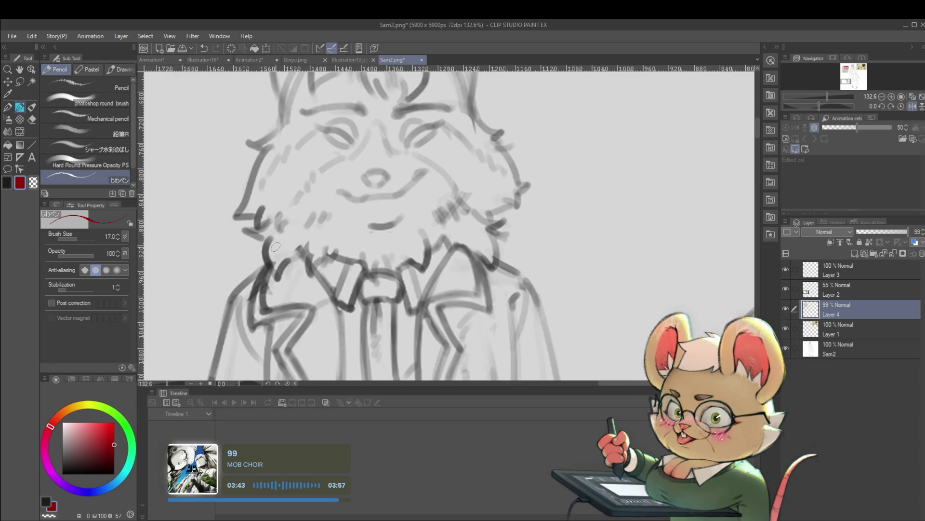
# Draw a red correction stroke along the fox's neck
pyautogui.moveTo(268, 240); pyautogui.dragTo(273, 273)
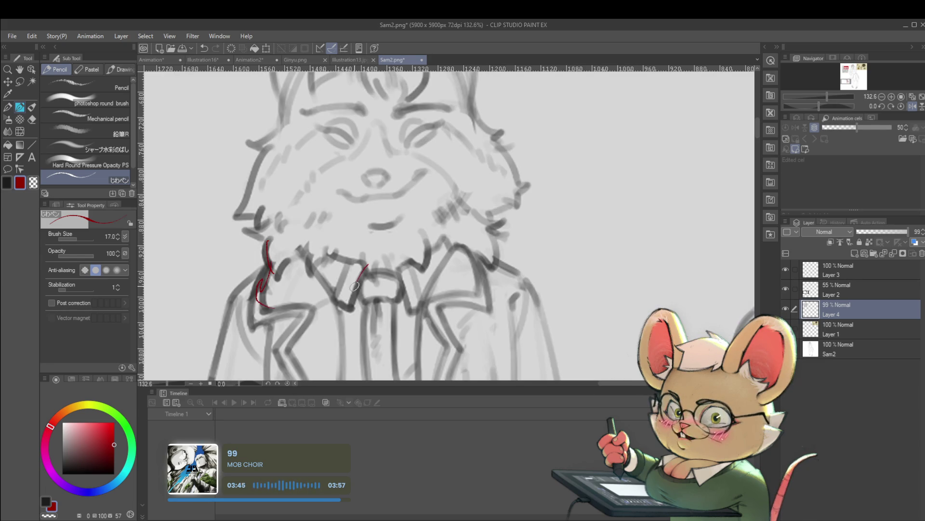
pyautogui.scroll(-5, 406, 263)
pyautogui.scroll(3, 366, 270)
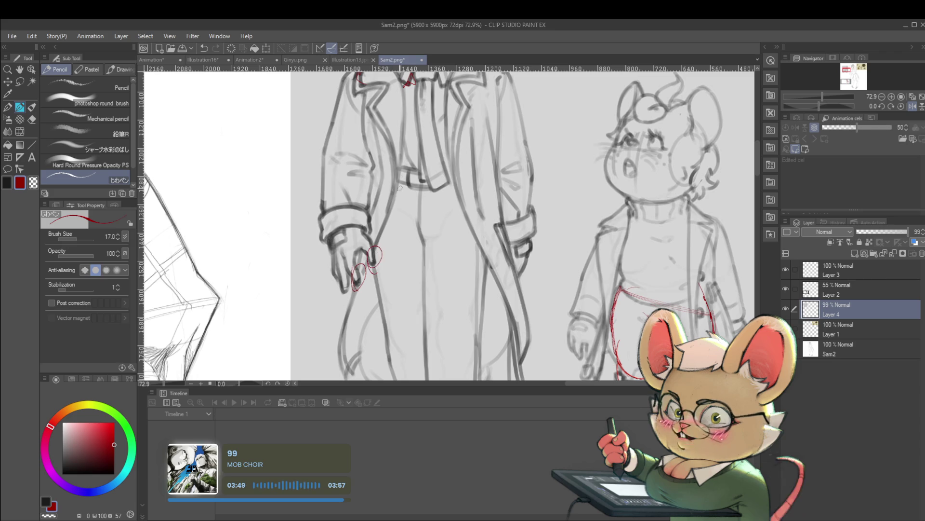
pyautogui.scroll(-3, 380, 244)
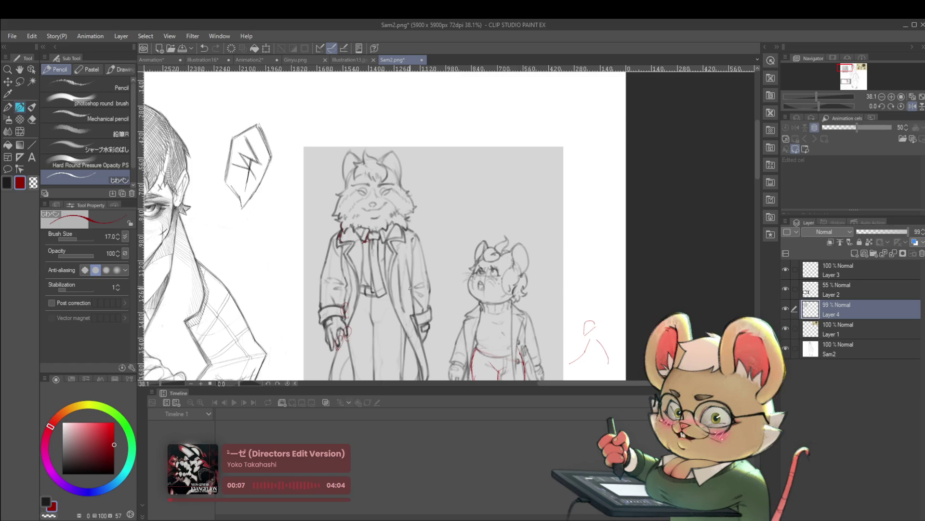
pyautogui.scroll(5, 401, 214)
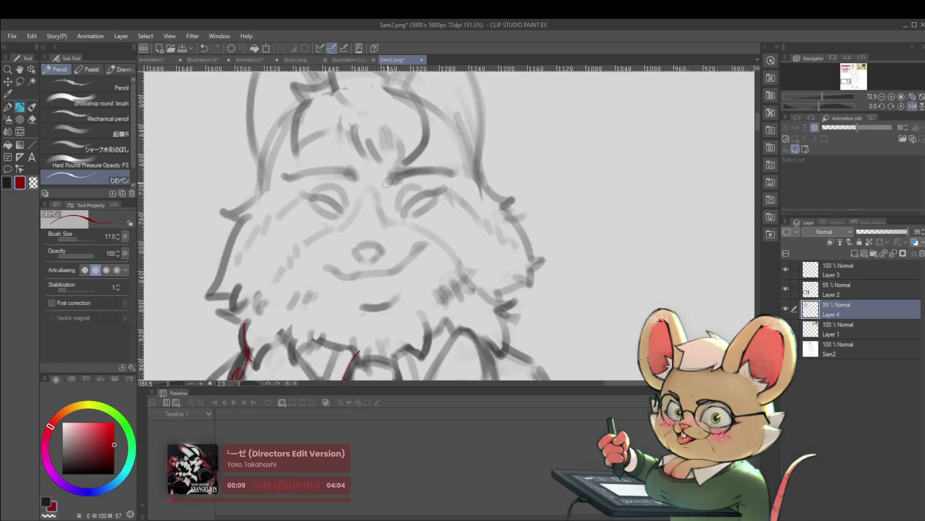
# Enlarge the brush to size 40 and redraw the fox's right eye with a dark line
pyautogui.moveTo(403, 214); pyautogui.dragTo(420, 194)
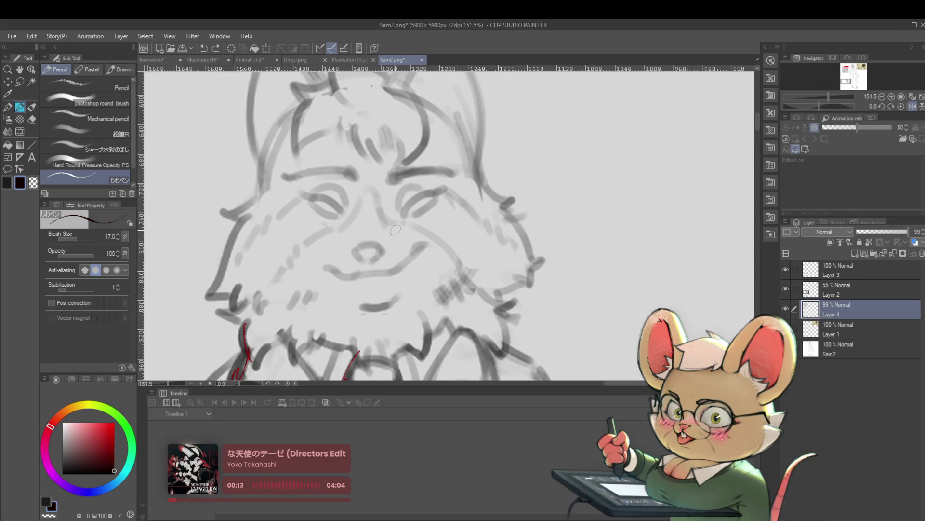
pyautogui.press(']')
pyautogui.press(']')
pyautogui.press(']')
pyautogui.moveTo(437, 191)
pyautogui.mouseDown()
pyautogui.moveTo(404, 212)
pyautogui.moveTo(444, 191)
pyautogui.moveTo(422, 201)
pyautogui.mouseUp()
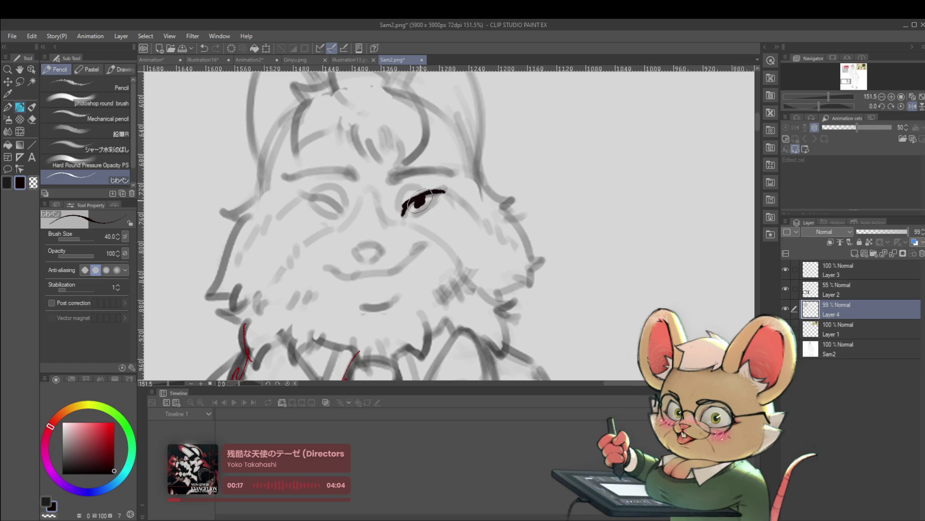
pyautogui.scroll(-8, 418, 202)
pyautogui.scroll(6, 449, 192)
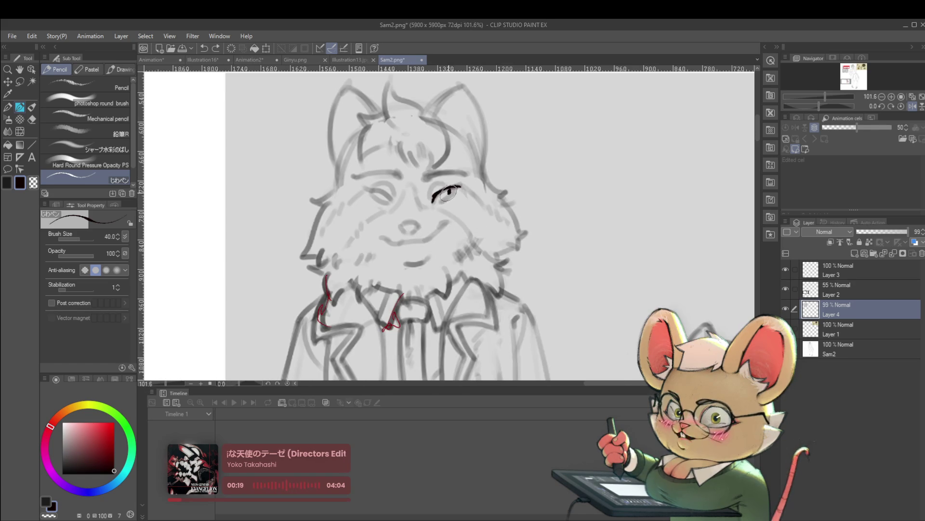
pyautogui.scroll(-5, 463, 161)
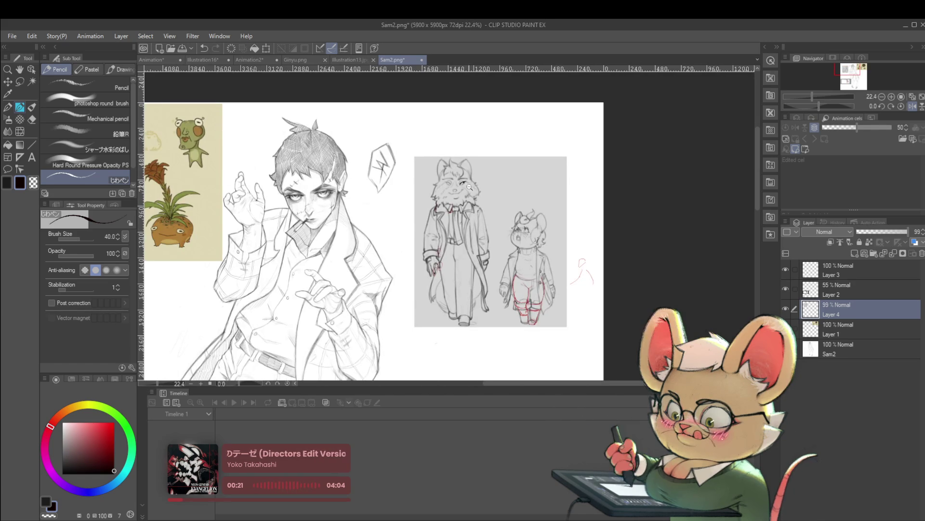
pyautogui.scroll(6, 452, 191)
# Try a dark arc over the fox's left eye and ovals around its face, then undo them
pyautogui.moveTo(399, 182); pyautogui.dragTo(428, 194)
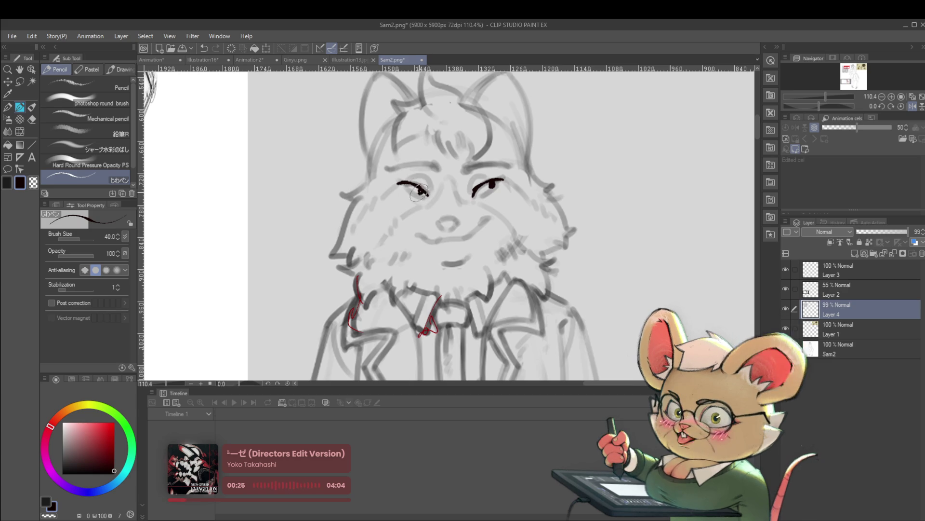
pyautogui.scroll(-5, 391, 159)
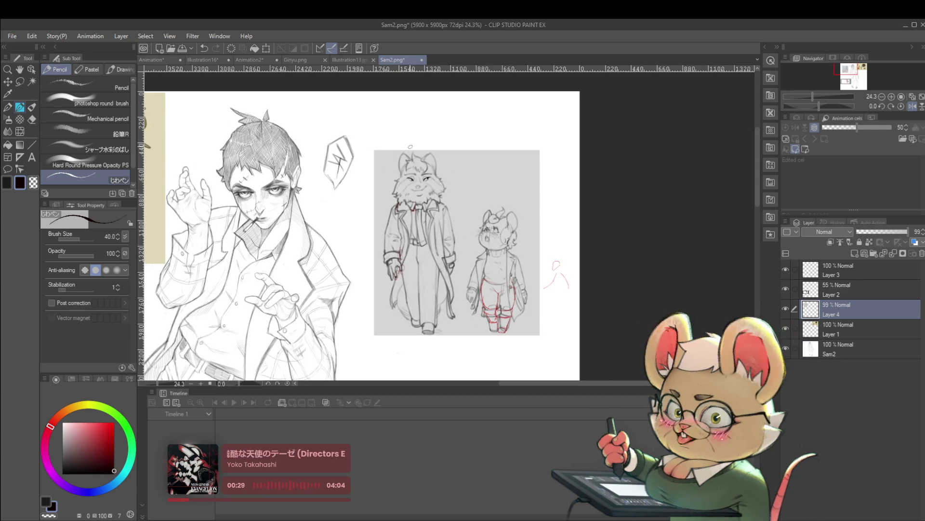
pyautogui.moveTo(448, 186); pyautogui.dragTo(389, 196)
pyautogui.scroll(4, 410, 156)
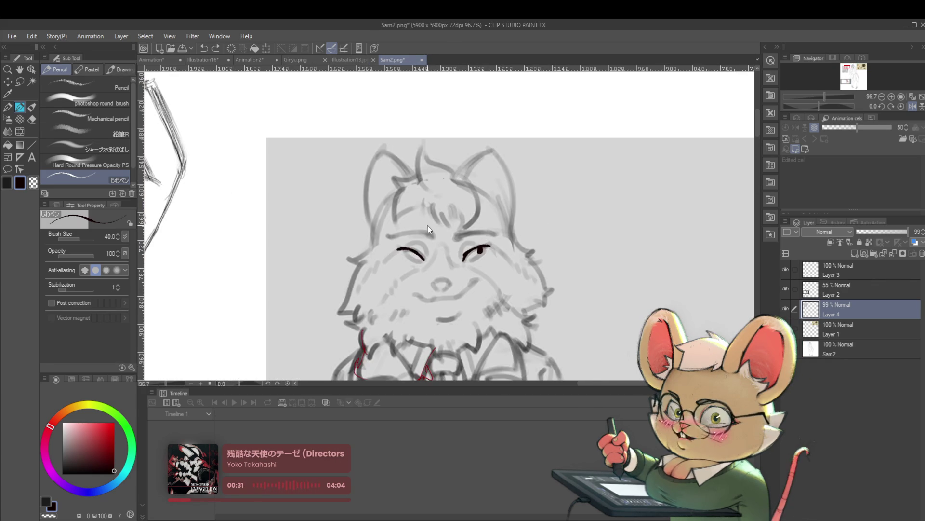
pyautogui.moveTo(453, 183); pyautogui.dragTo(371, 158)
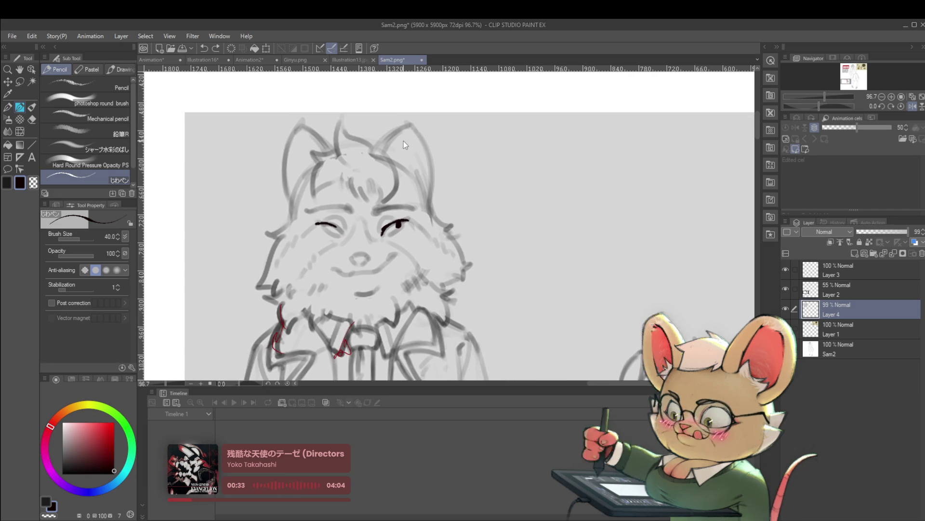
pyautogui.hotkey('ctrl', 'z')
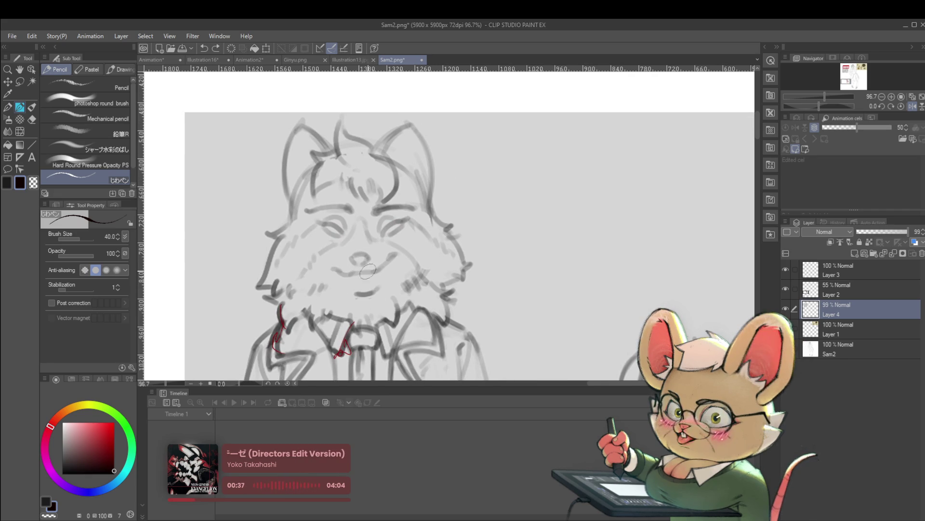
pyautogui.moveTo(341, 305); pyautogui.dragTo(295, 221)
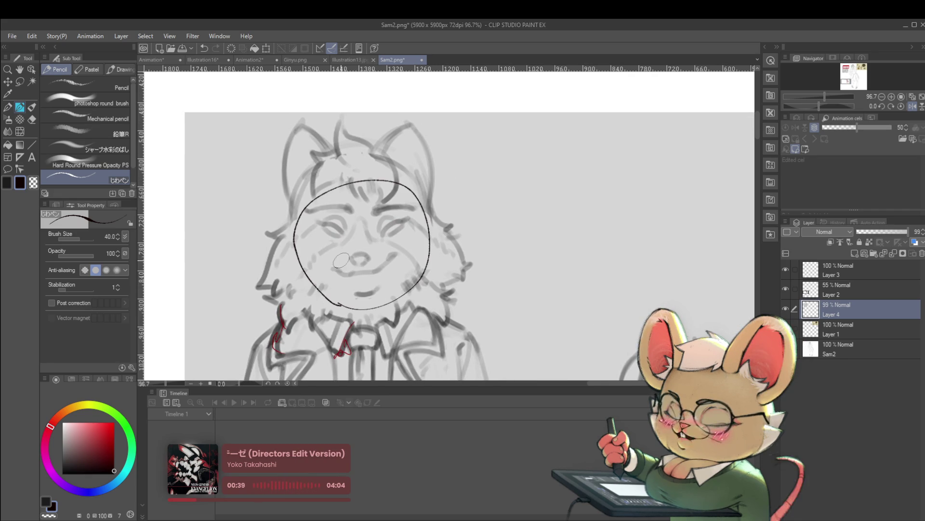
pyautogui.hotkey('ctrl', 'z')
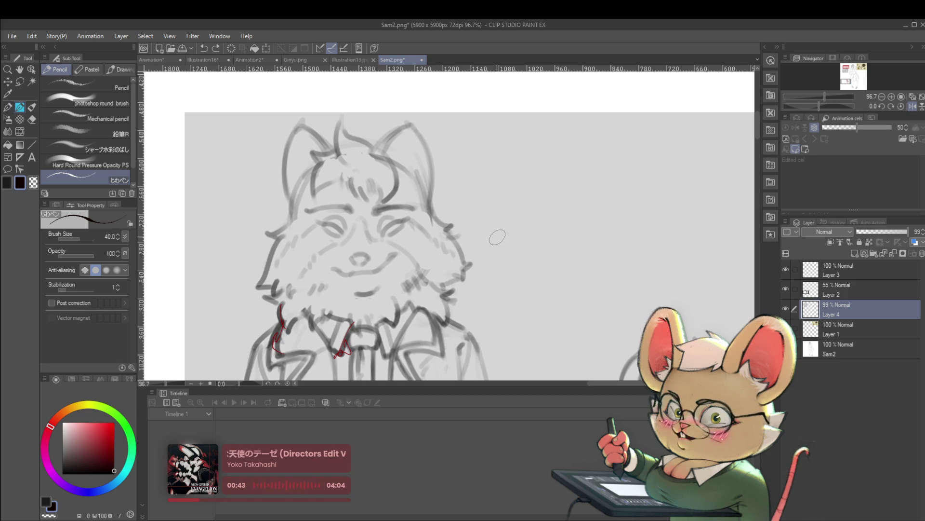
# Shrink the brush and redraw the fox's upper eyelid as a longer, cleaner curve
pyautogui.press('[')
pyautogui.press('[')
pyautogui.press('[')
pyautogui.scroll(2, 392, 231)
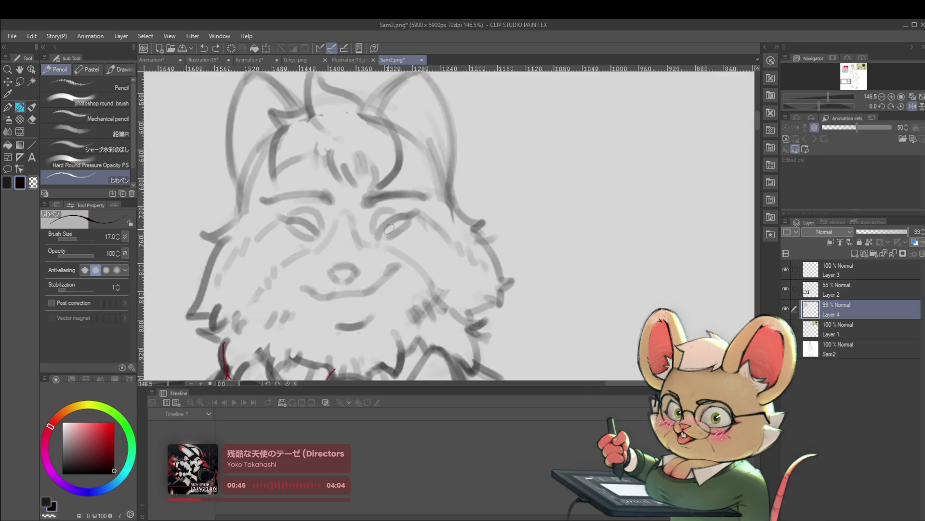
pyautogui.moveTo(379, 239); pyautogui.dragTo(404, 217)
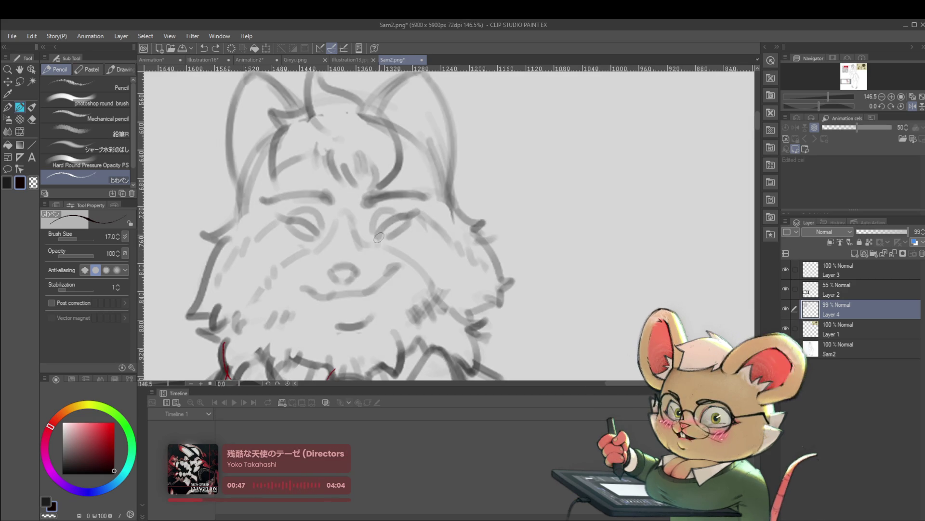
pyautogui.hotkey('ctrl', 'z')
pyautogui.moveTo(378, 236)
pyautogui.mouseDown()
pyautogui.moveTo(412, 215)
pyautogui.moveTo(403, 224)
pyautogui.mouseUp()
pyautogui.scroll(-5, 441, 206)
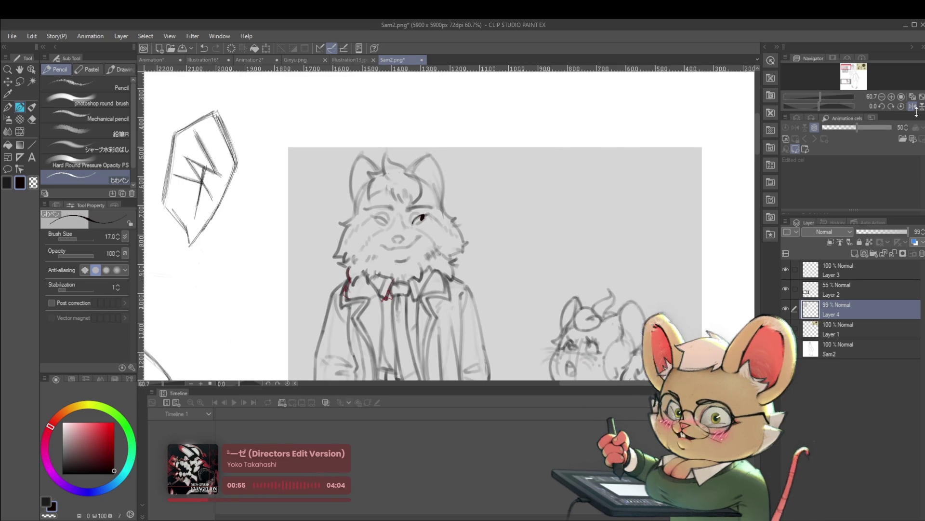
# Unmirror the view, ink a lower eyelid and extend the upper eyelid outward
pyautogui.press('h')
pyautogui.scroll(6, 486, 228)
pyautogui.moveTo(480, 226); pyautogui.dragTo(517, 250)
pyautogui.scroll(-5, 517, 250)
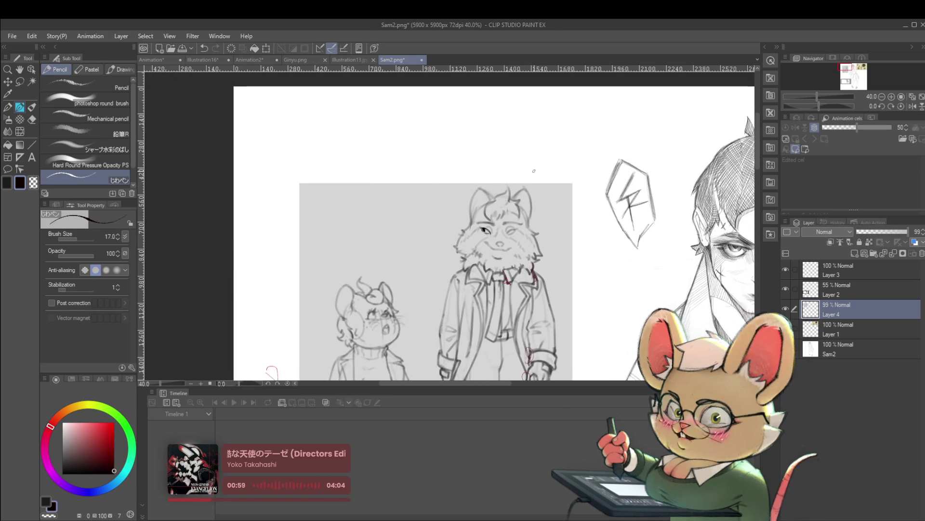
pyautogui.scroll(4, 494, 237)
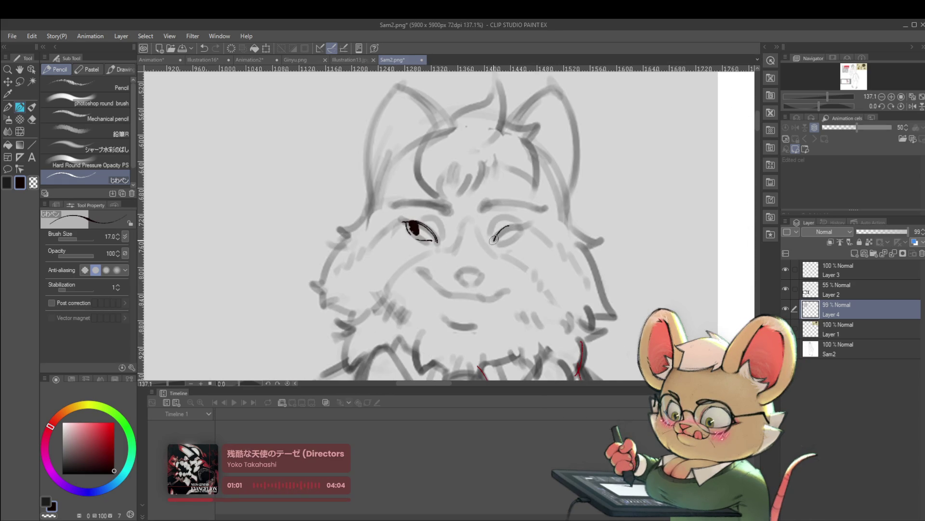
pyautogui.moveTo(496, 231); pyautogui.dragTo(531, 225)
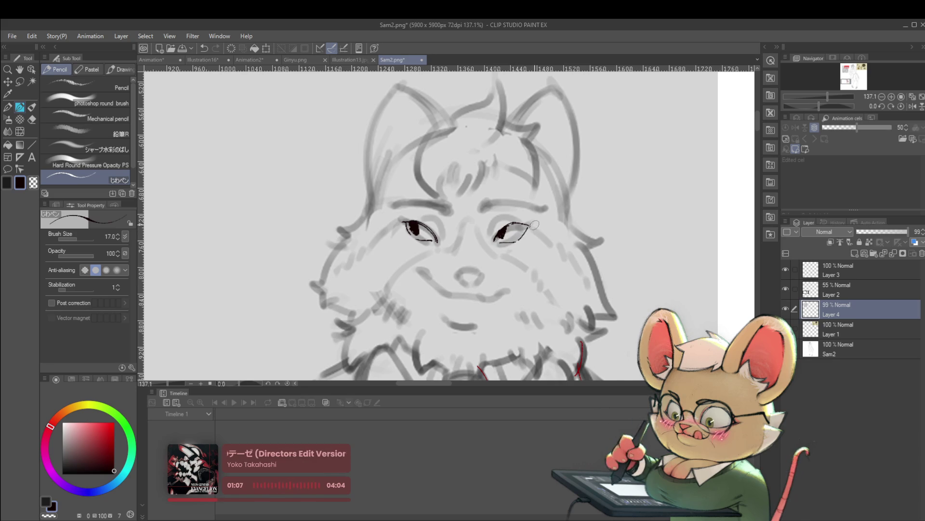
# Mirror the view and thicken and darken the upper lid of the fox's other eye
pyautogui.scroll(-5, 534, 225)
pyautogui.click(912, 106)
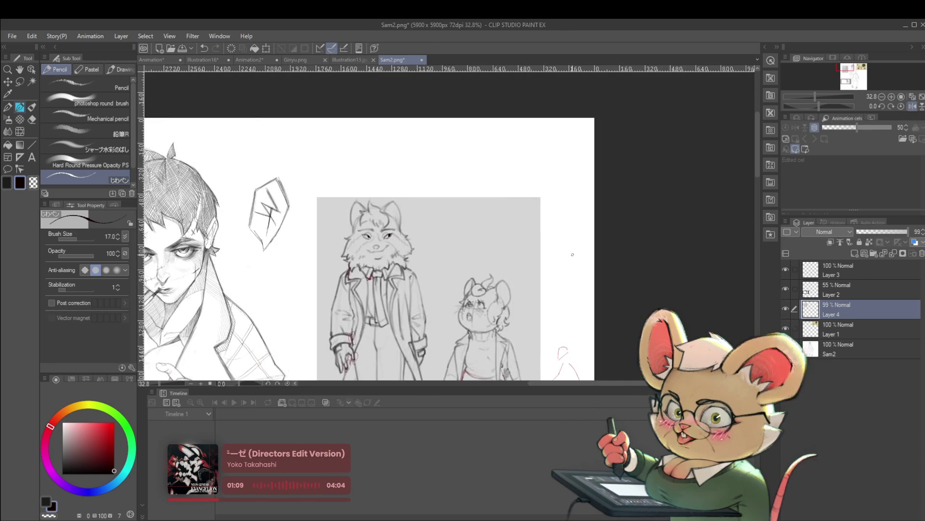
pyautogui.scroll(6, 347, 190)
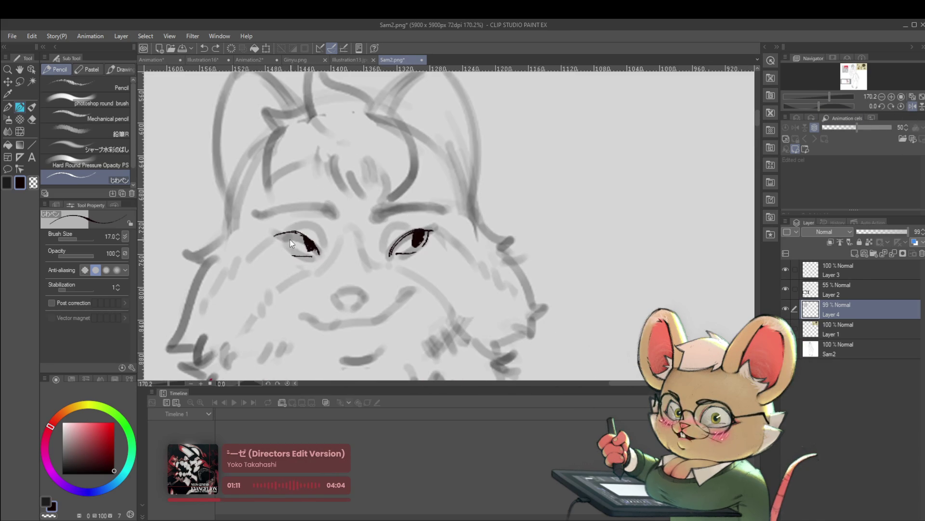
pyautogui.moveTo(274, 237); pyautogui.dragTo(296, 231)
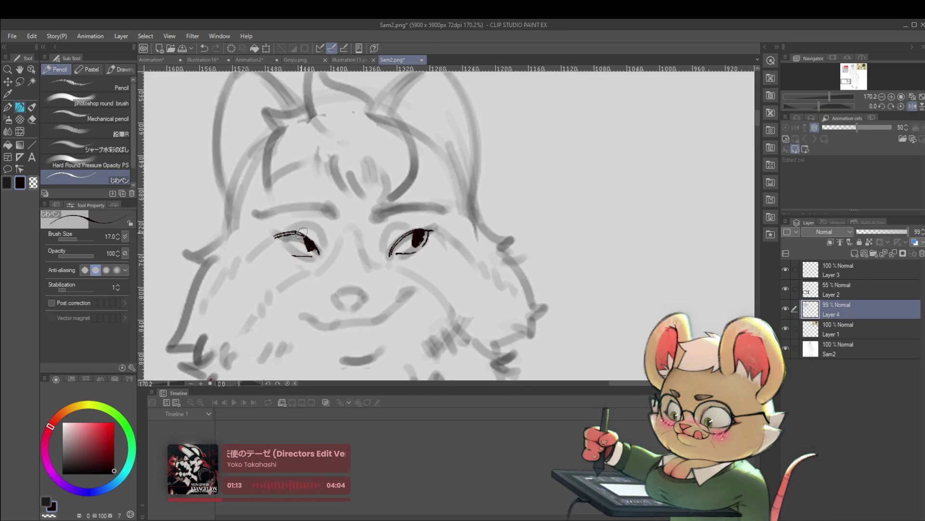
pyautogui.scroll(-4, 303, 231)
pyautogui.scroll(-2, 317, 207)
pyautogui.moveTo(318, 210); pyautogui.dragTo(324, 159)
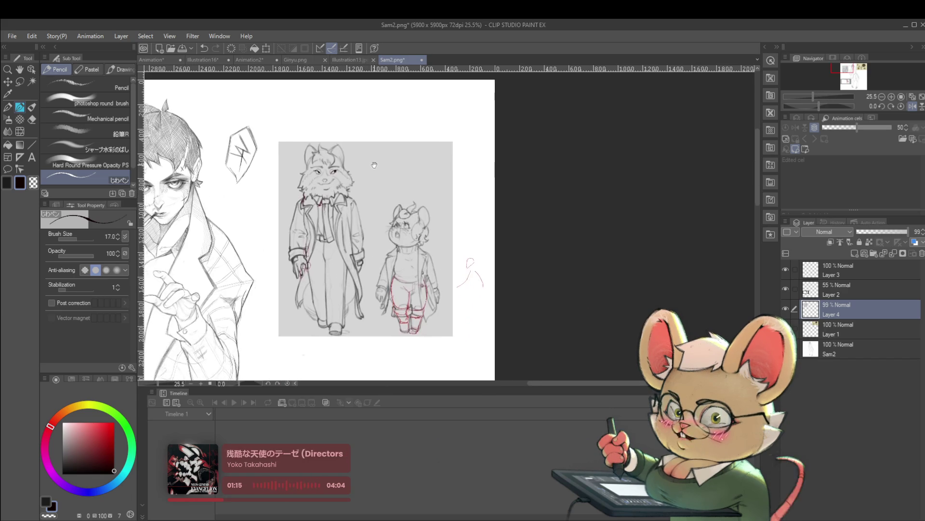
pyautogui.scroll(3, 323, 160)
pyautogui.moveTo(396, 168); pyautogui.dragTo(545, 160)
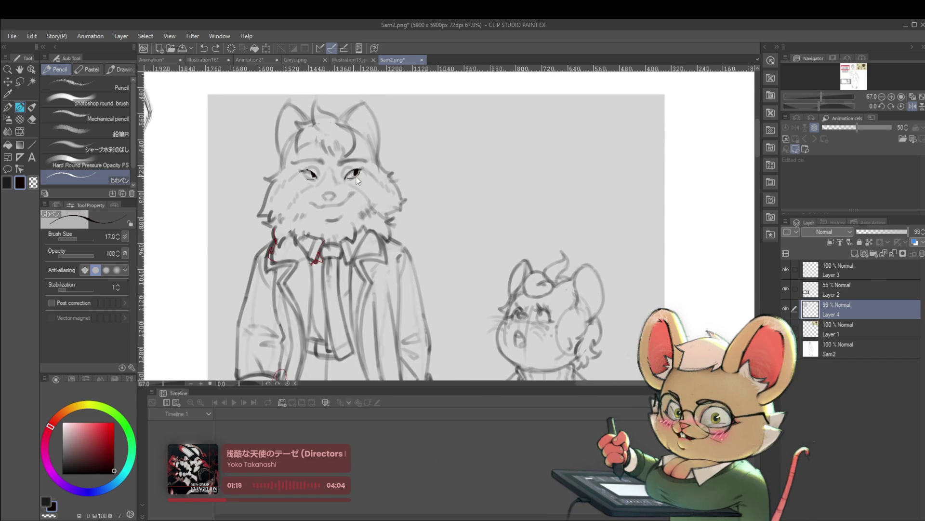
pyautogui.scroll(4, 357, 180)
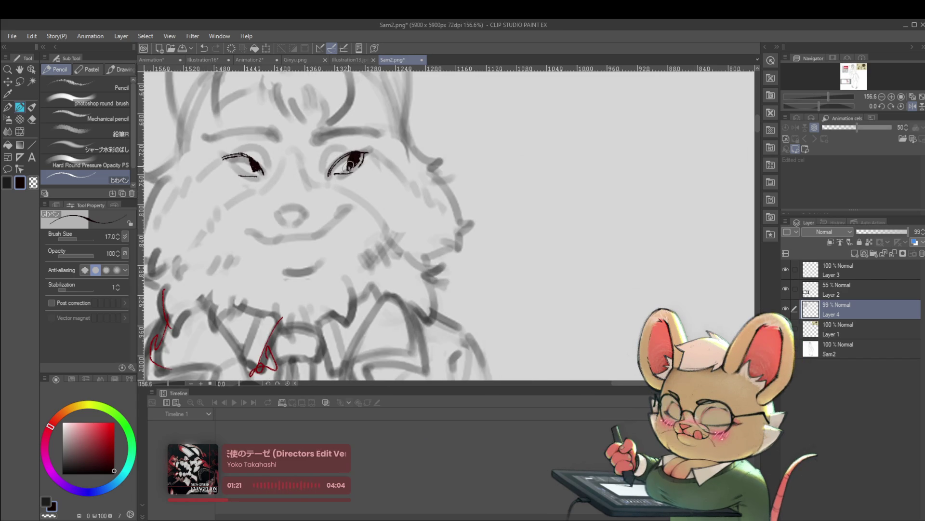
pyautogui.moveTo(348, 165); pyautogui.dragTo(357, 153)
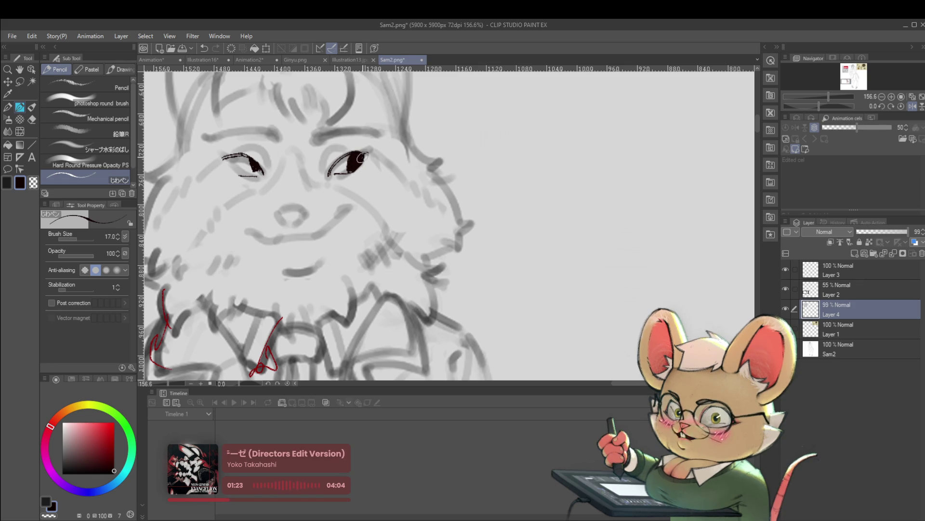
# Turn mirroring off and fill in a dark pupil in the fox's eye
pyautogui.scroll(-7, 360, 158)
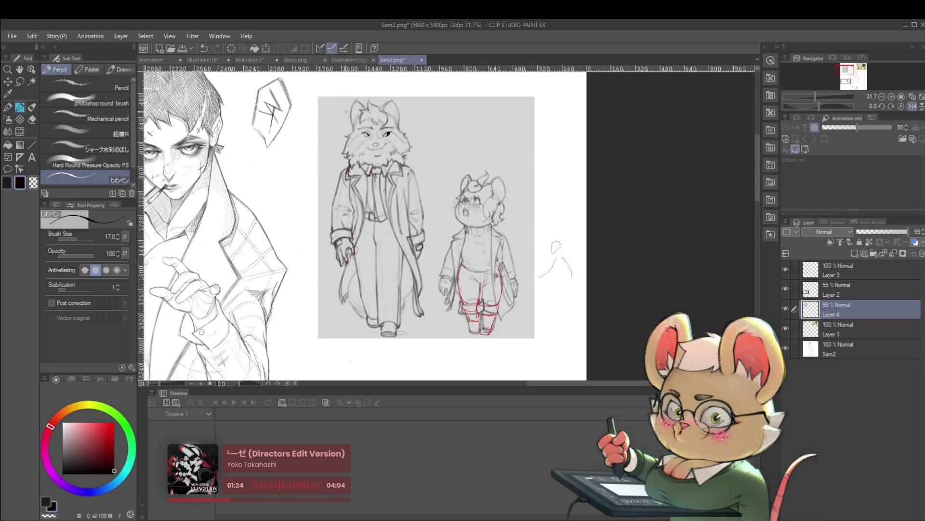
pyautogui.click(913, 106)
pyautogui.scroll(5, 436, 193)
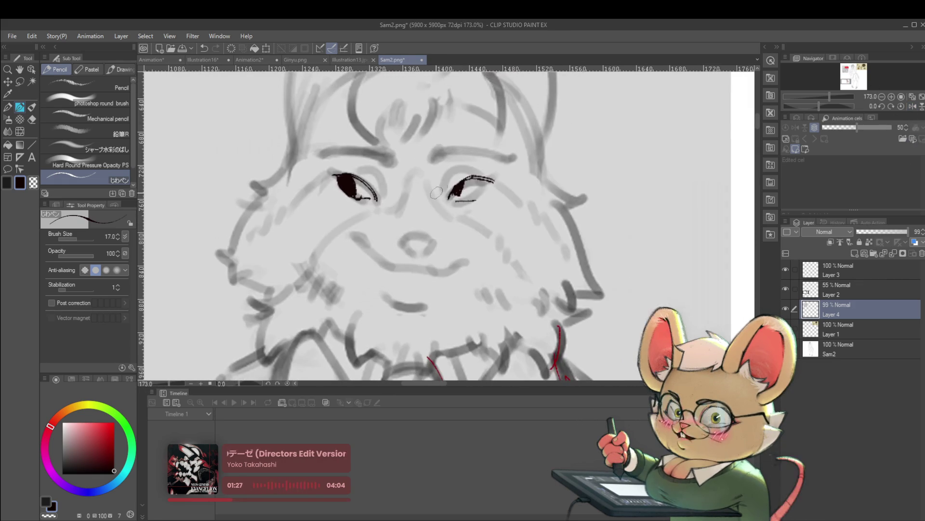
pyautogui.moveTo(452, 187); pyautogui.dragTo(457, 197)
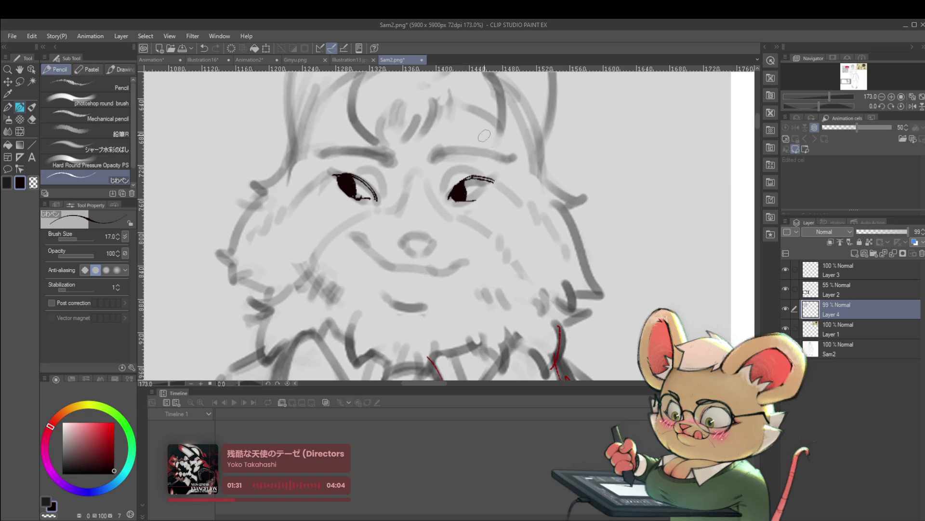
pyautogui.scroll(-4, 490, 164)
pyautogui.scroll(-2, 488, 156)
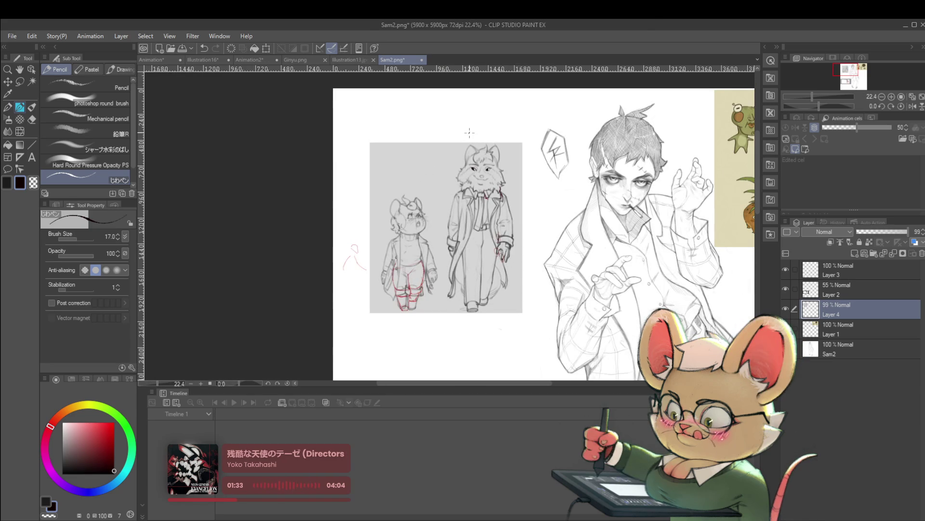
# Draw thick dark eyebrows above each of the fox's eyes
pyautogui.moveTo(534, 130); pyautogui.dragTo(491, 223)
pyautogui.scroll(5, 446, 260)
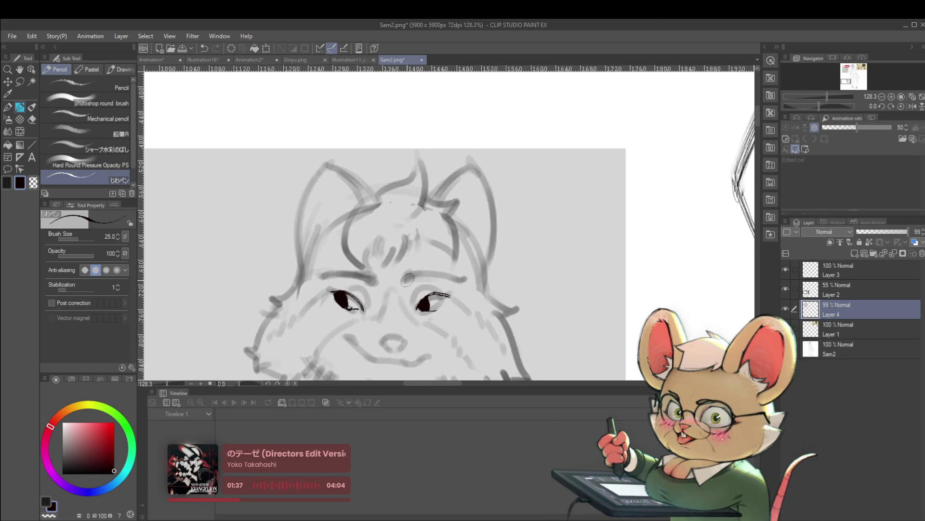
pyautogui.moveTo(410, 282); pyautogui.dragTo(420, 273)
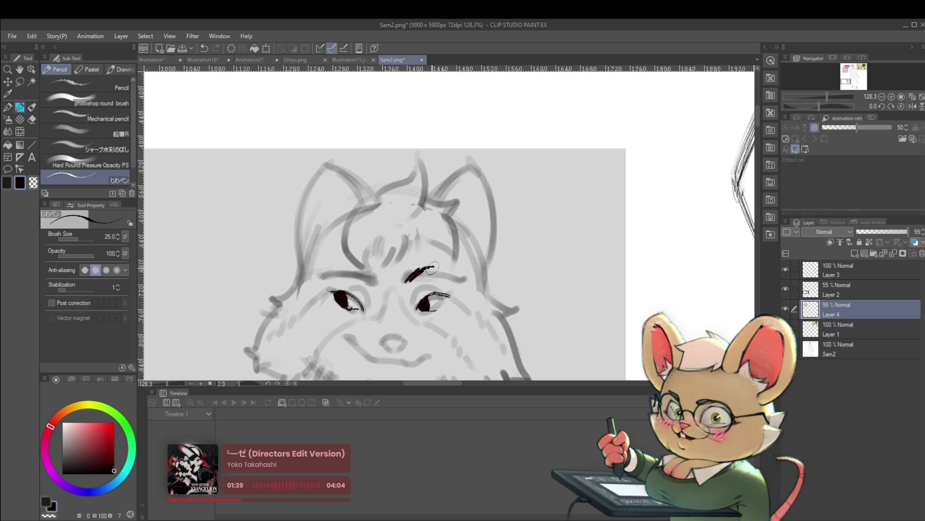
pyautogui.scroll(-4, 422, 269)
pyautogui.scroll(4, 479, 207)
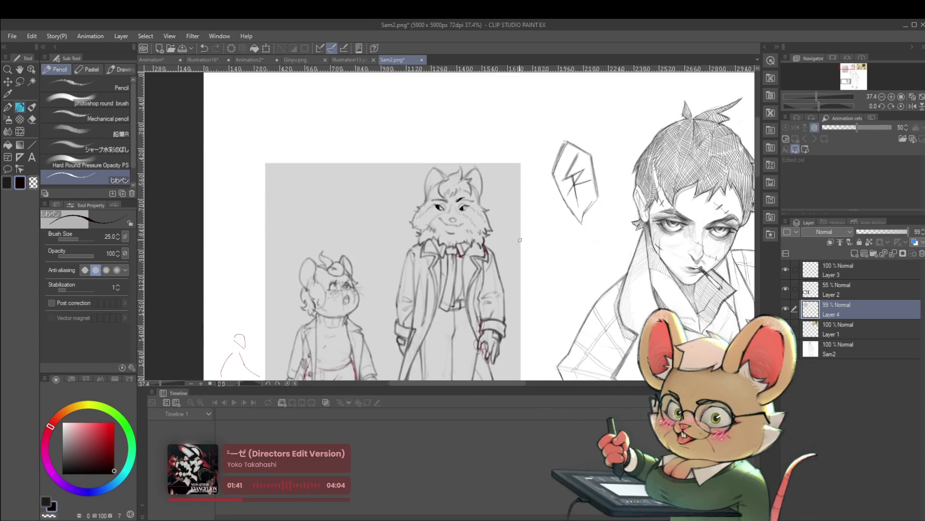
pyautogui.moveTo(414, 201); pyautogui.dragTo(436, 215)
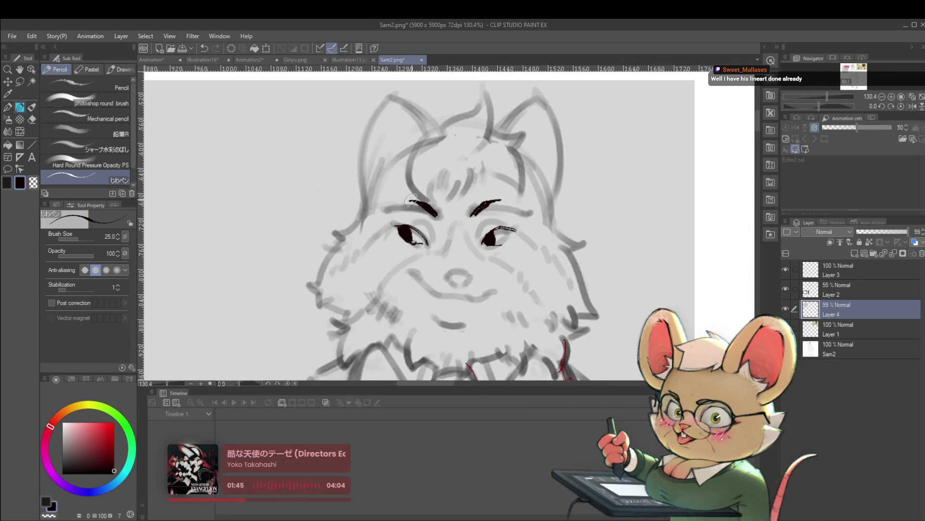
# Mirror the view, add a thin arched brow line over one eye, and zoom out to the whole page
pyautogui.scroll(-4, 410, 201)
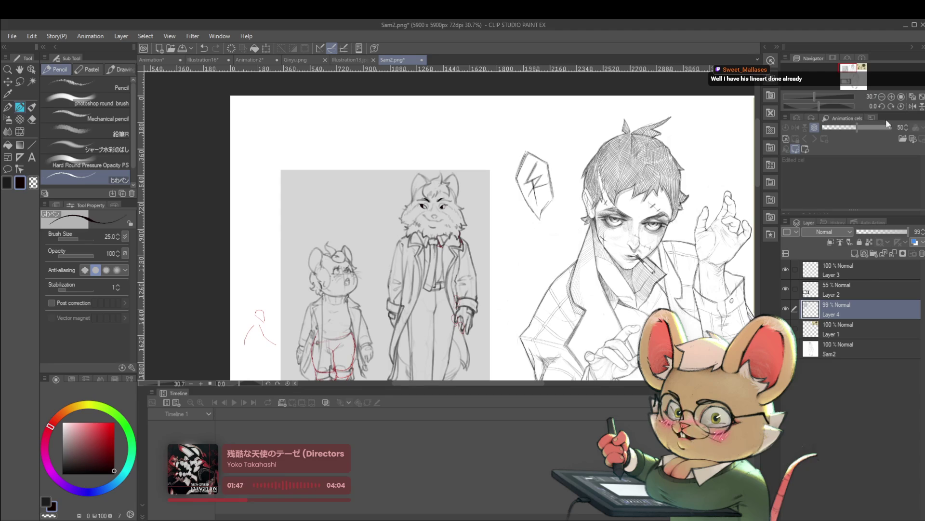
pyautogui.click(913, 106)
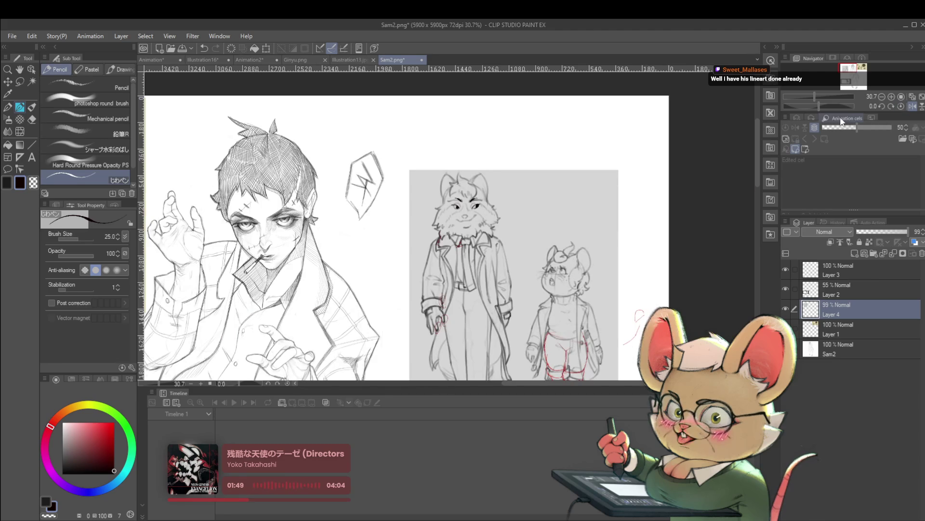
pyautogui.scroll(-2, 526, 229)
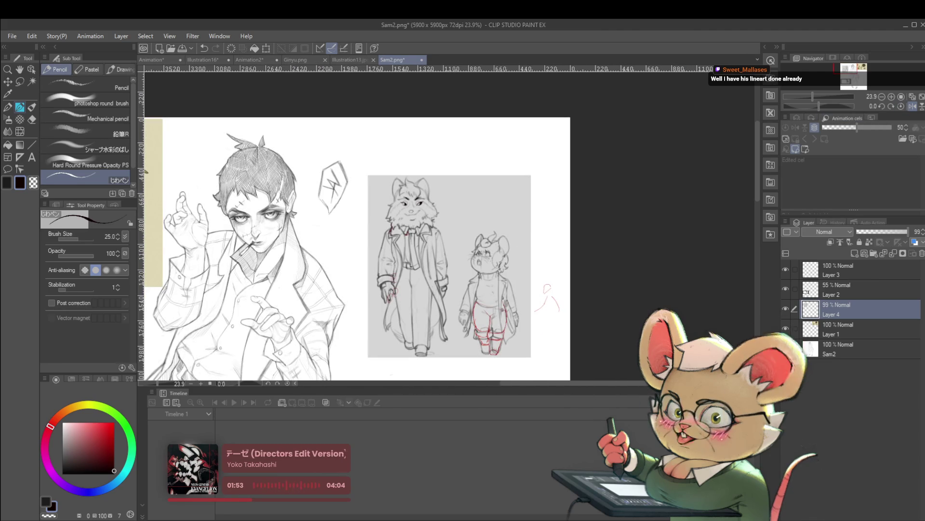
pyautogui.scroll(5, 415, 184)
pyautogui.moveTo(410, 202); pyautogui.dragTo(439, 187)
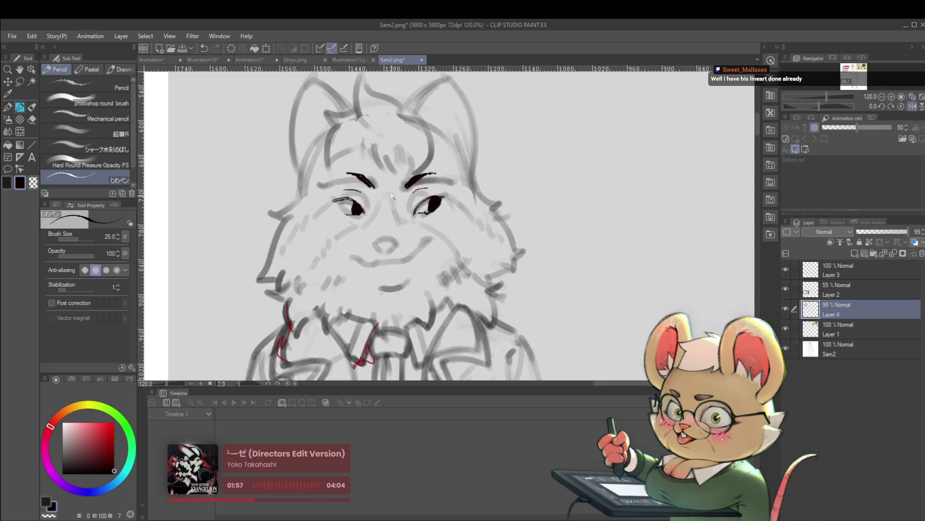
pyautogui.hotkey('ctrl', '0')
pyautogui.moveTo(357, 177); pyautogui.dragTo(387, 111)
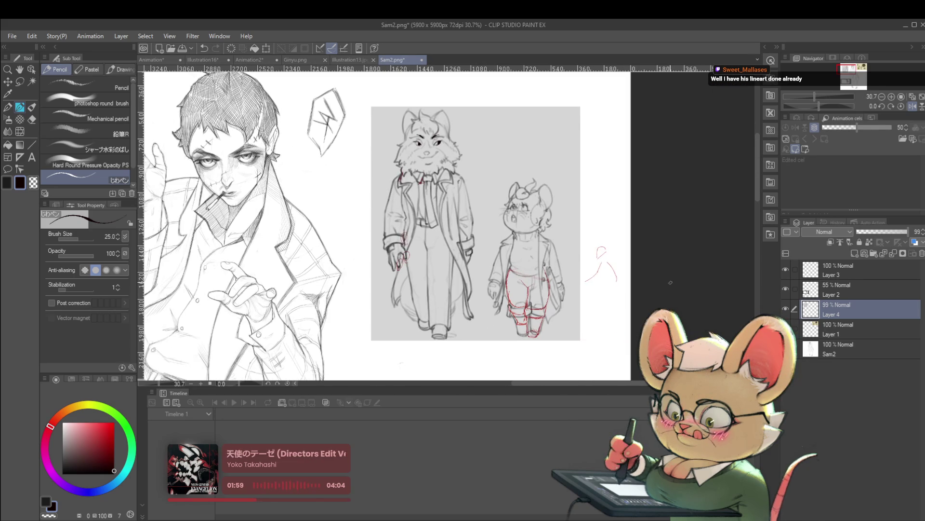
# Draw a dark line along the fox's jacket lapel, redoing it once
pyautogui.scroll(3, 412, 194)
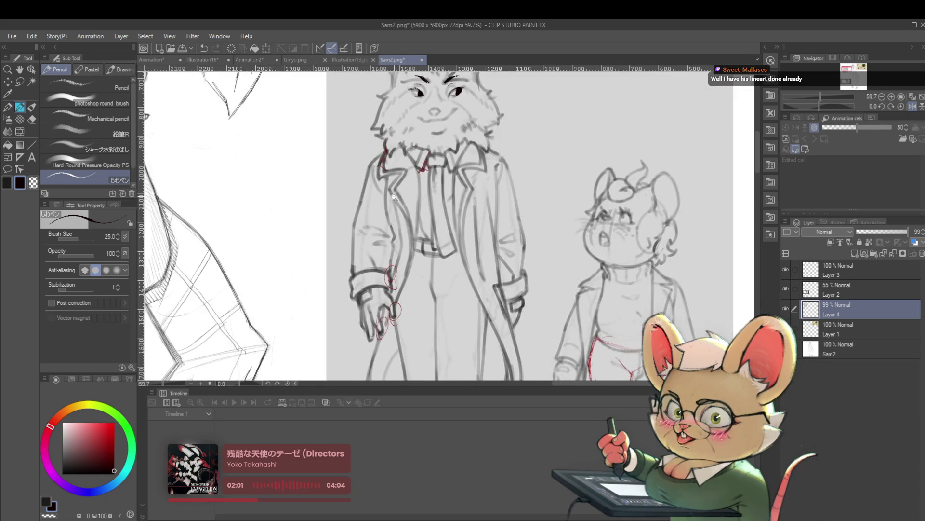
pyautogui.scroll(2, 393, 196)
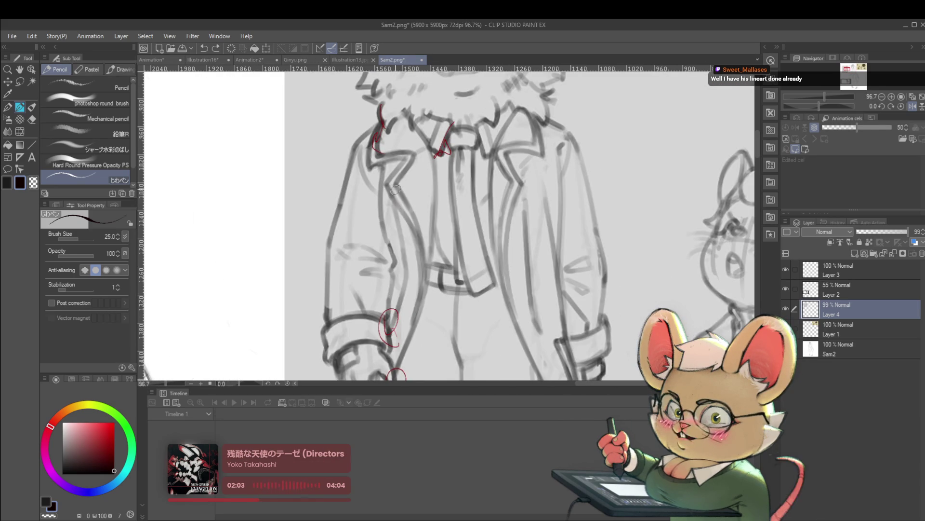
pyautogui.moveTo(394, 189); pyautogui.dragTo(422, 239)
pyautogui.hotkey('ctrl', 'z')
pyautogui.moveTo(386, 186); pyautogui.dragTo(417, 236)
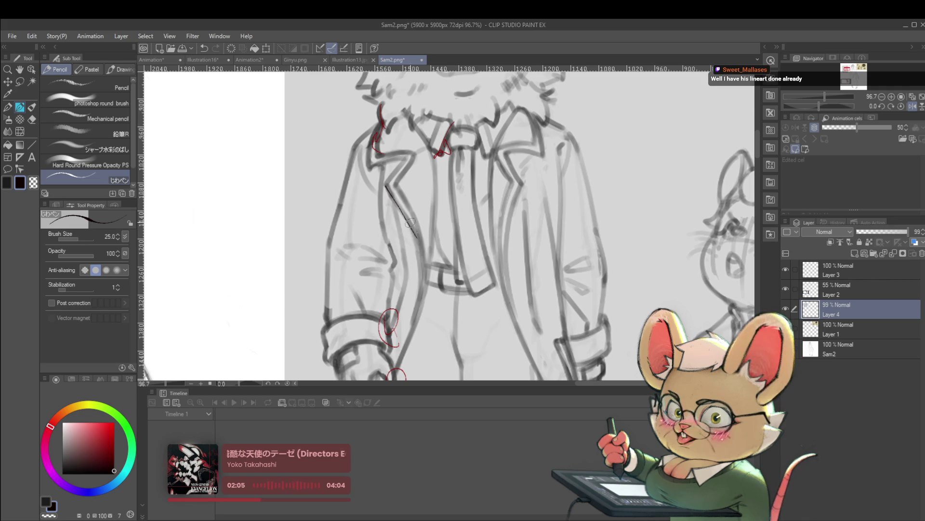
# Add a curved dark stroke reinforcing the fox's right coat collar
pyautogui.scroll(-3, 388, 195)
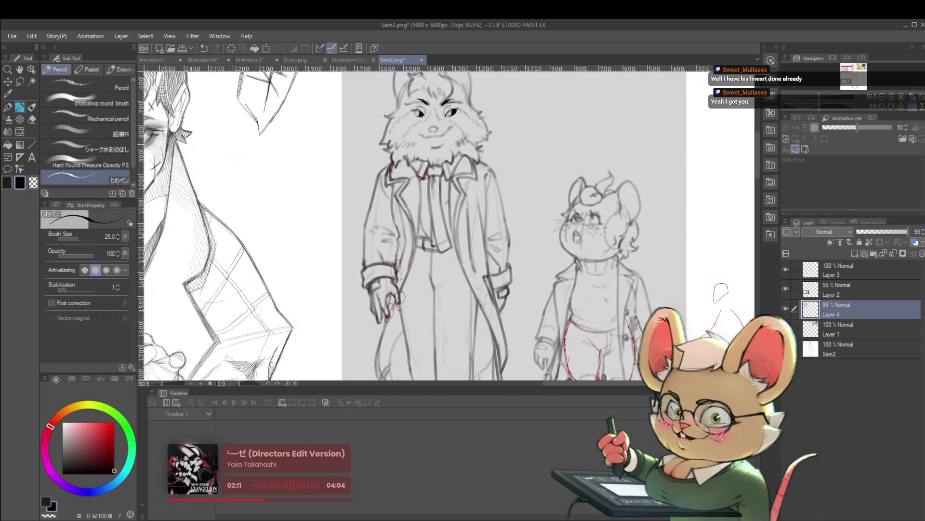
pyautogui.scroll(2, 500, 184)
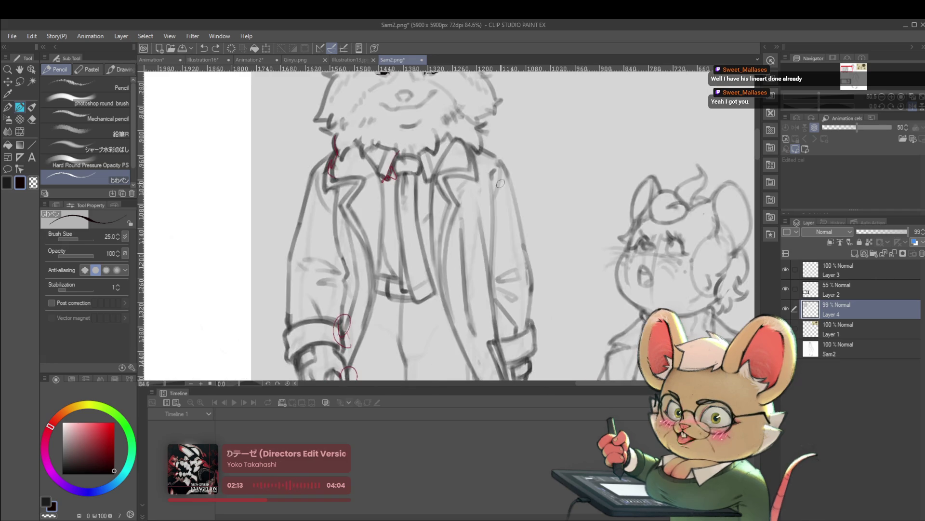
pyautogui.moveTo(475, 178)
pyautogui.mouseDown()
pyautogui.moveTo(443, 176)
pyautogui.moveTo(459, 204)
pyautogui.mouseUp()
pyautogui.scroll(-4, 456, 210)
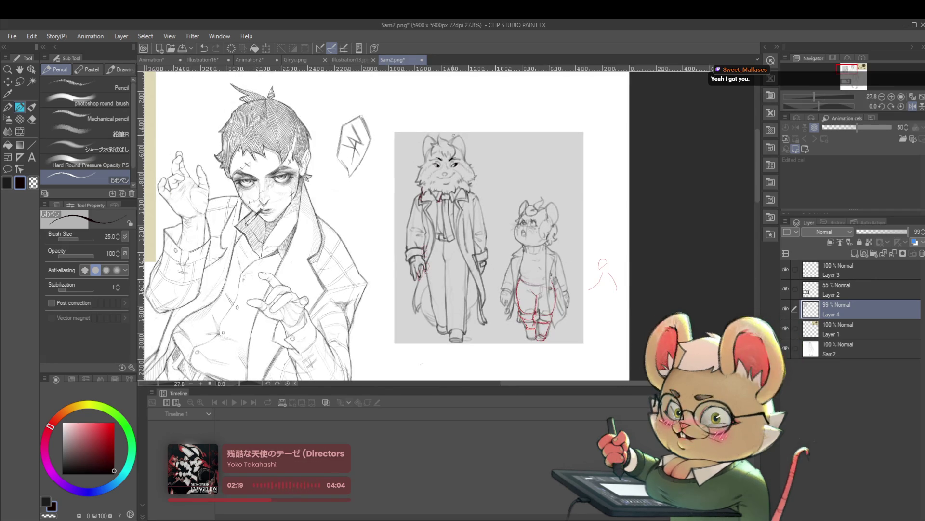
# Undo stray strokes and sketch fur along the fox's left cheek
pyautogui.moveTo(453, 136); pyautogui.dragTo(436, 155)
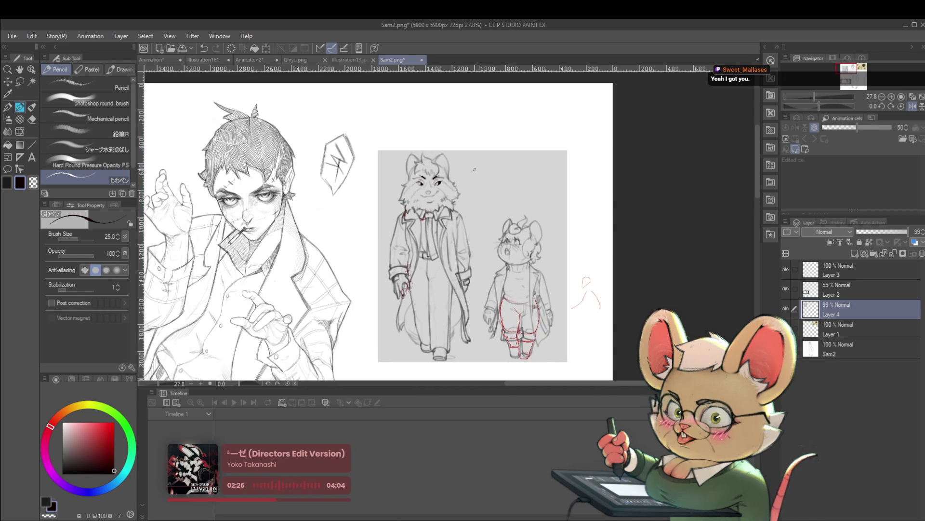
pyautogui.hotkey('ctrl', 'z')
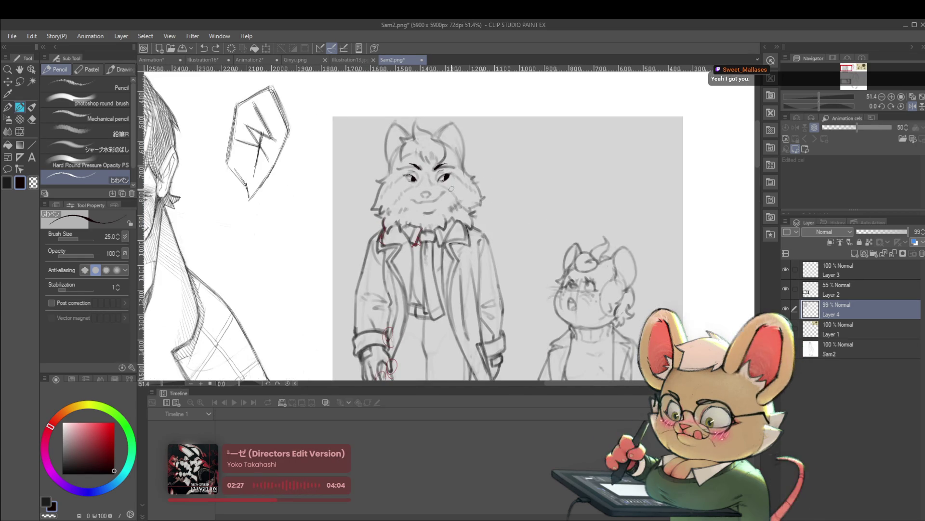
pyautogui.scroll(3, 379, 205)
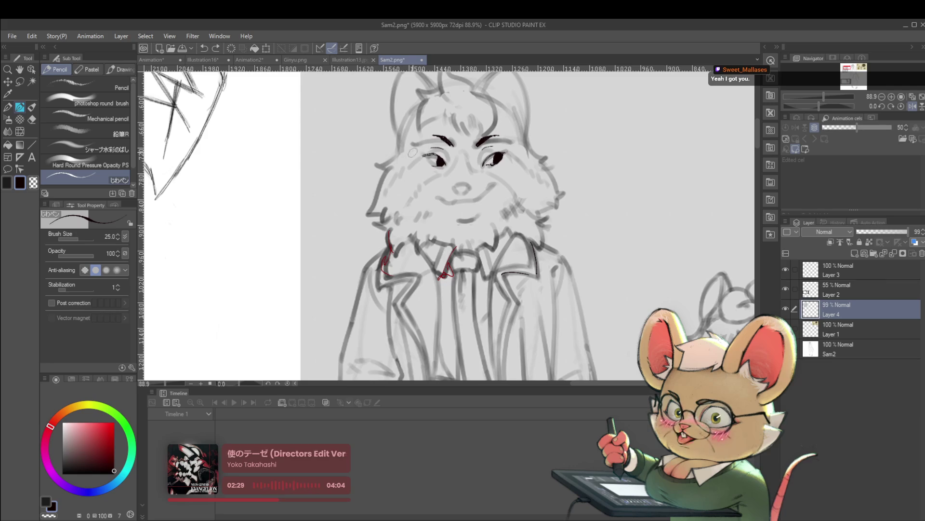
pyautogui.moveTo(396, 156); pyautogui.dragTo(370, 163)
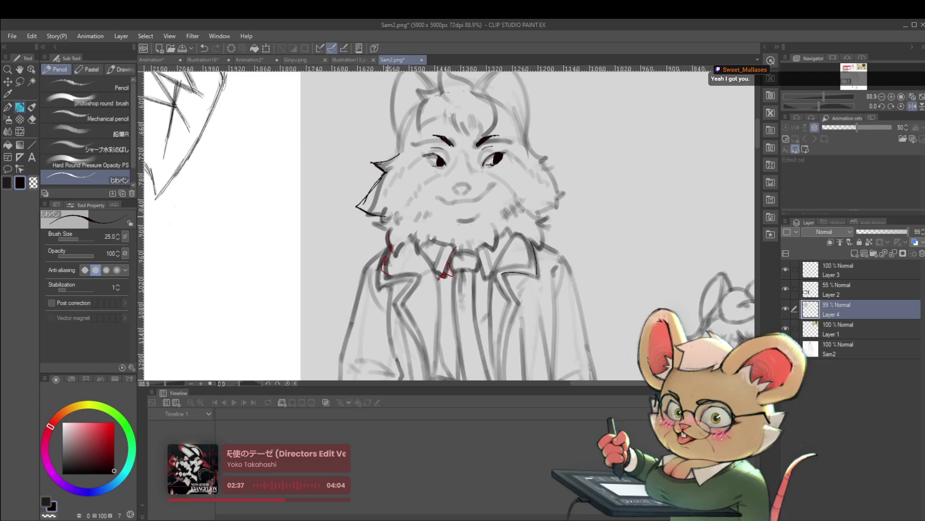
pyautogui.scroll(-5, 386, 214)
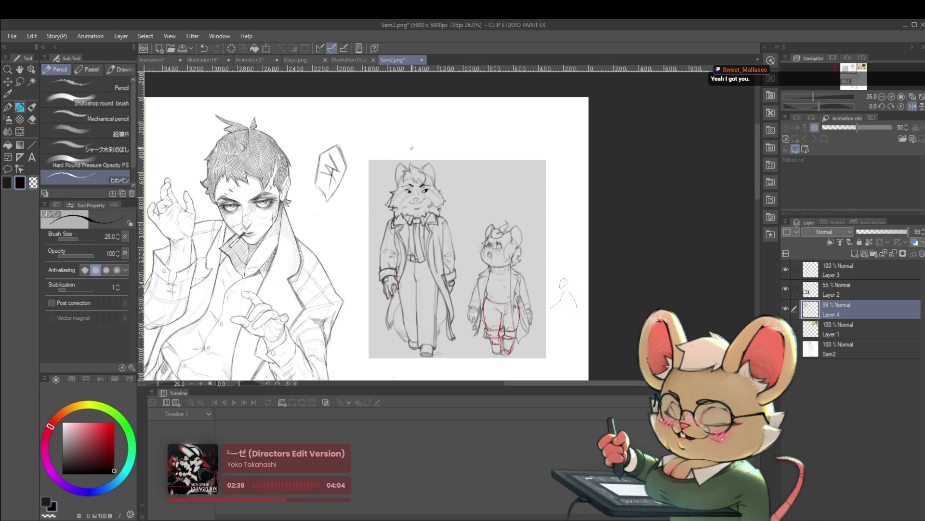
pyautogui.scroll(5, 407, 208)
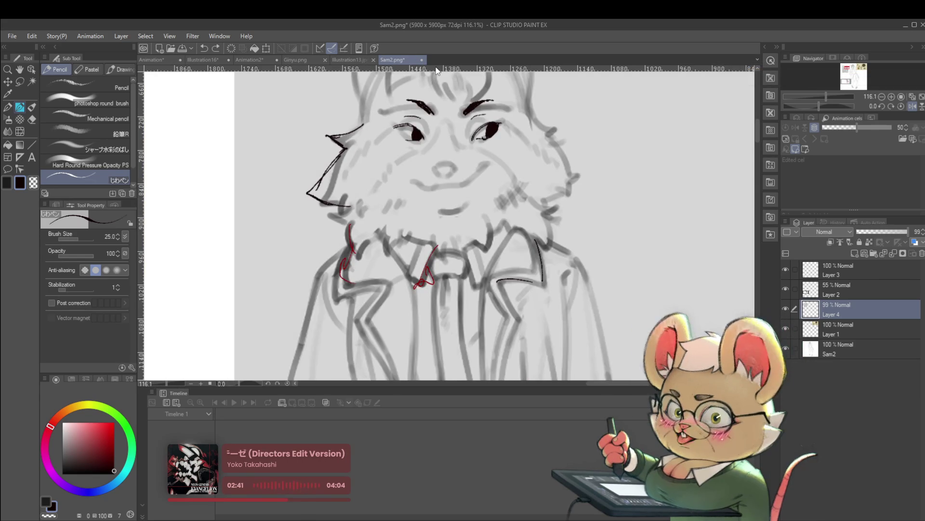
pyautogui.hotkey('ctrl', 'z')
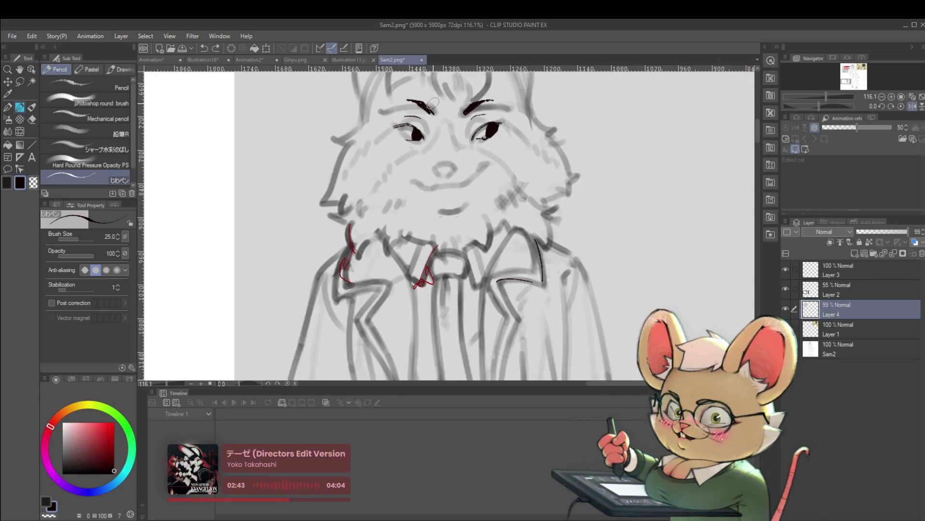
pyautogui.scroll(-3, 441, 120)
pyautogui.scroll(3, 415, 159)
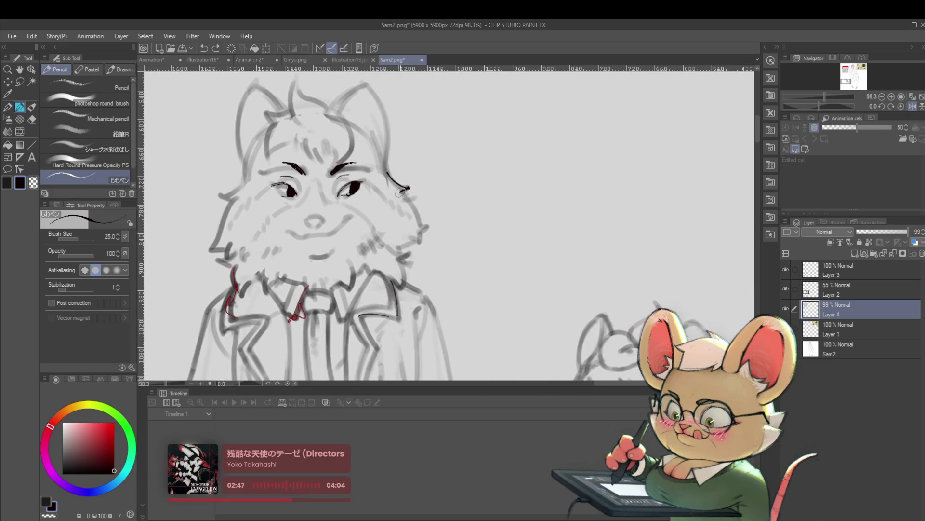
pyautogui.scroll(-3, 417, 195)
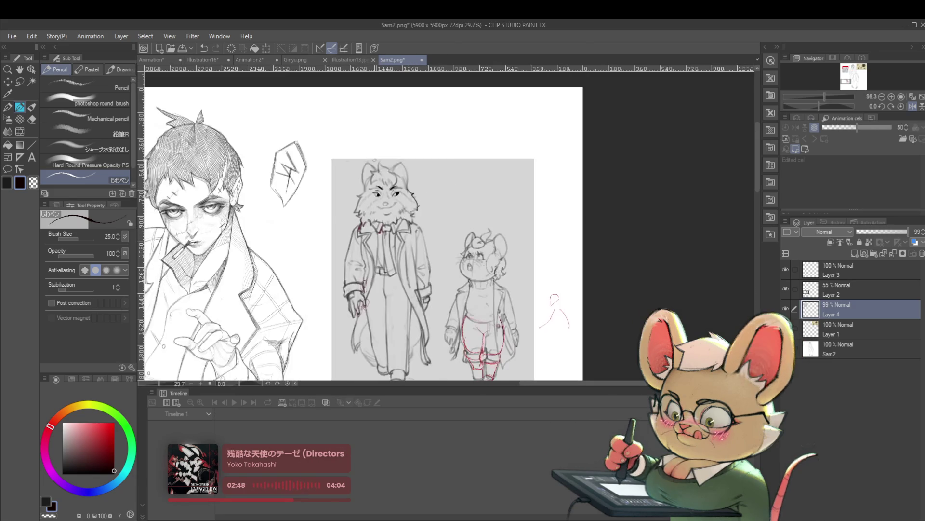
# Flip the view horizontally and redraw the fox's left cheek outline in black
pyautogui.click(912, 106)
pyautogui.scroll(4, 365, 254)
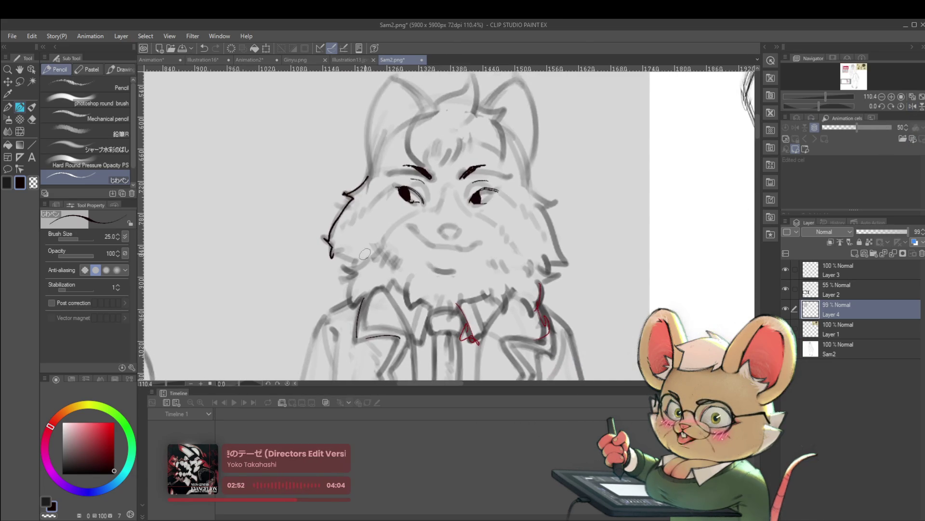
pyautogui.hotkey('ctrl', 'z')
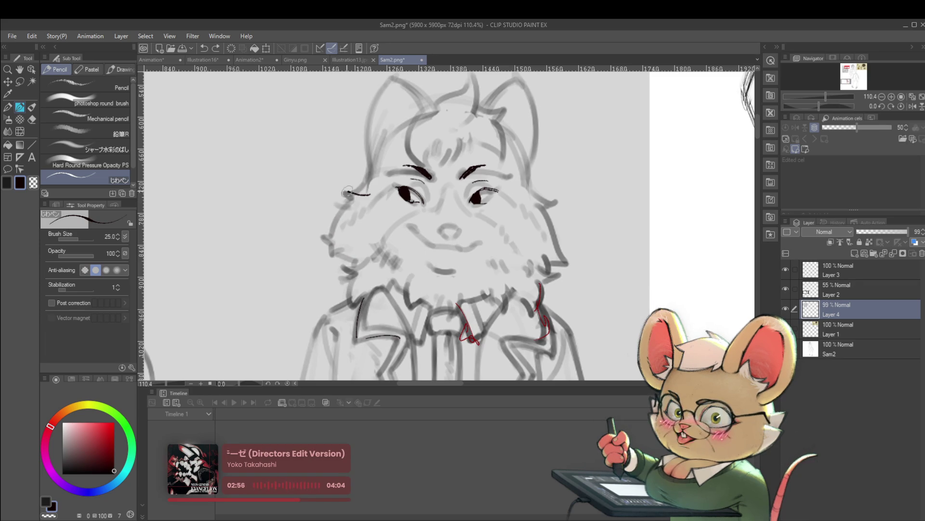
pyautogui.moveTo(324, 228)
pyautogui.mouseDown()
pyautogui.moveTo(338, 253)
pyautogui.moveTo(368, 255)
pyautogui.moveTo(355, 278)
pyautogui.mouseUp()
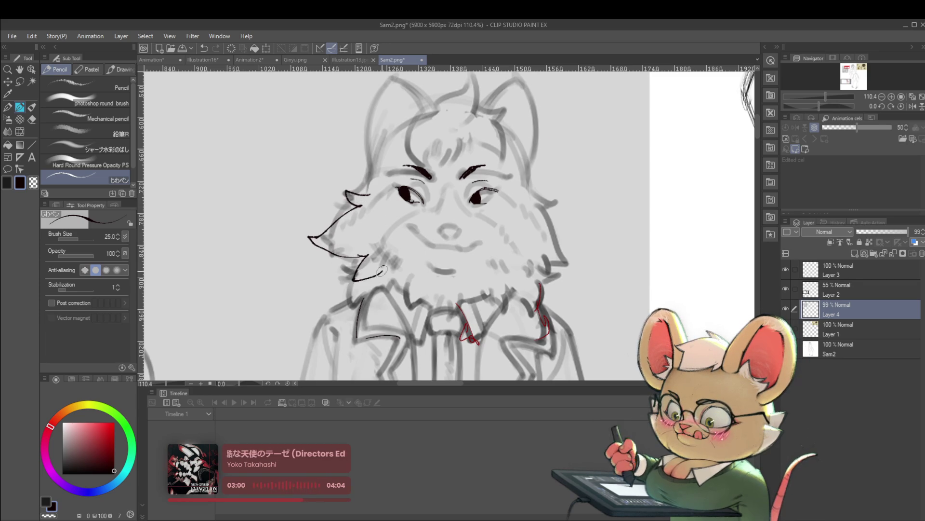
pyautogui.moveTo(426, 253)
pyautogui.mouseDown()
pyautogui.moveTo(368, 242)
pyautogui.moveTo(421, 261)
pyautogui.mouseUp()
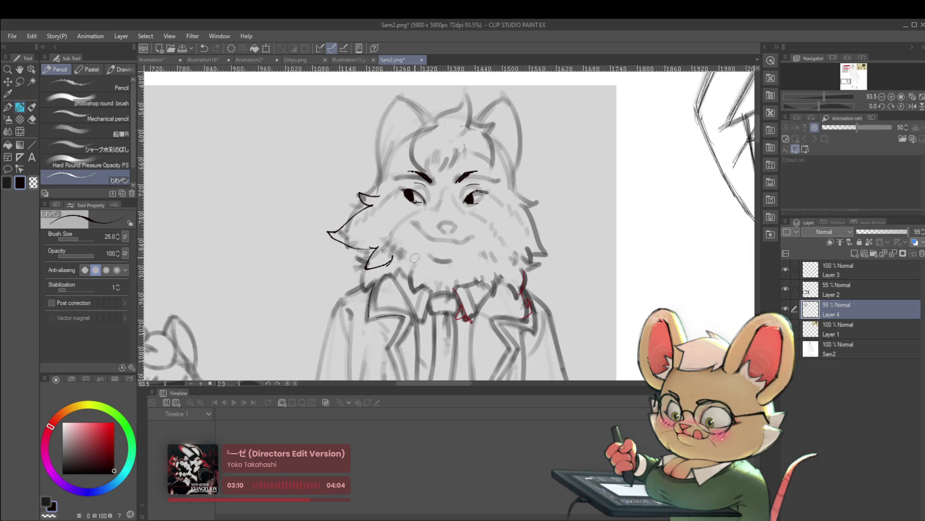
# Draw a jagged fur tuft under the fox's chin and a mouth line on its muzzle
pyautogui.moveTo(429, 292)
pyautogui.mouseDown()
pyautogui.moveTo(450, 310)
pyautogui.moveTo(465, 278)
pyautogui.mouseUp()
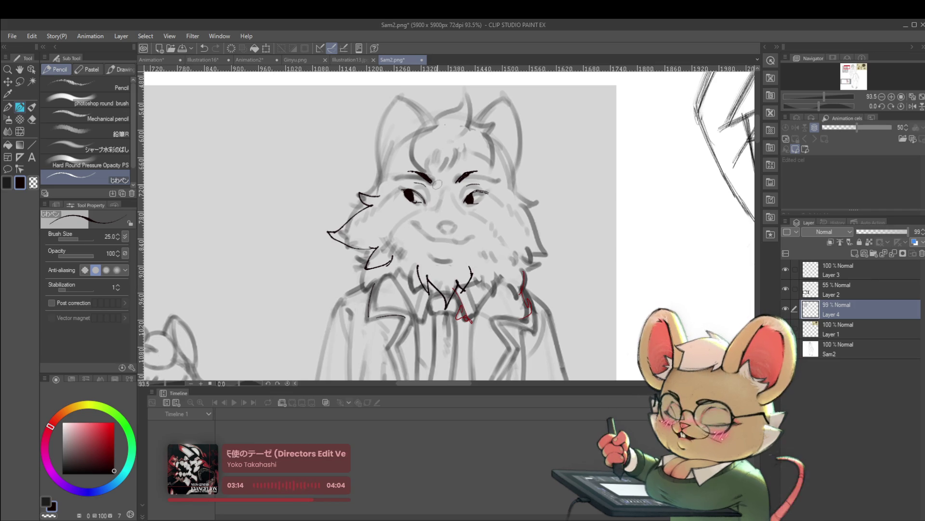
pyautogui.moveTo(398, 220); pyautogui.dragTo(435, 236)
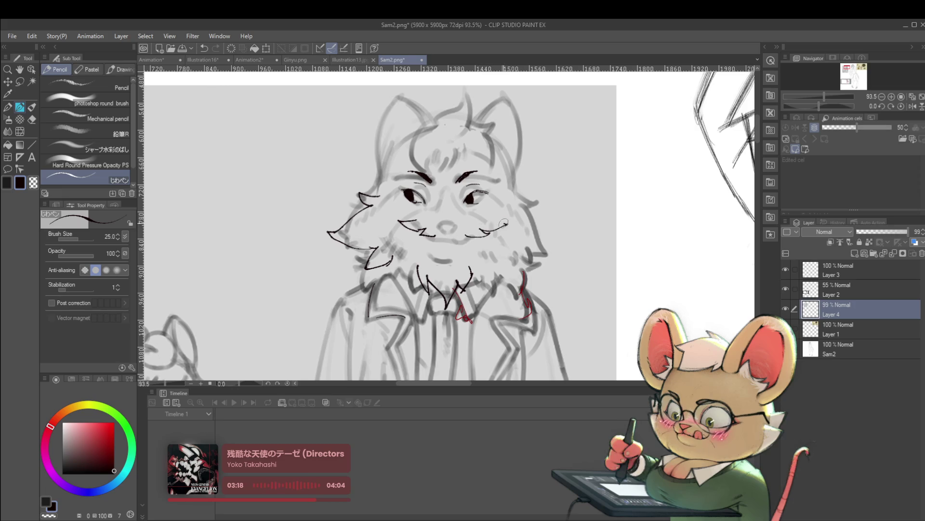
pyautogui.scroll(-5, 448, 196)
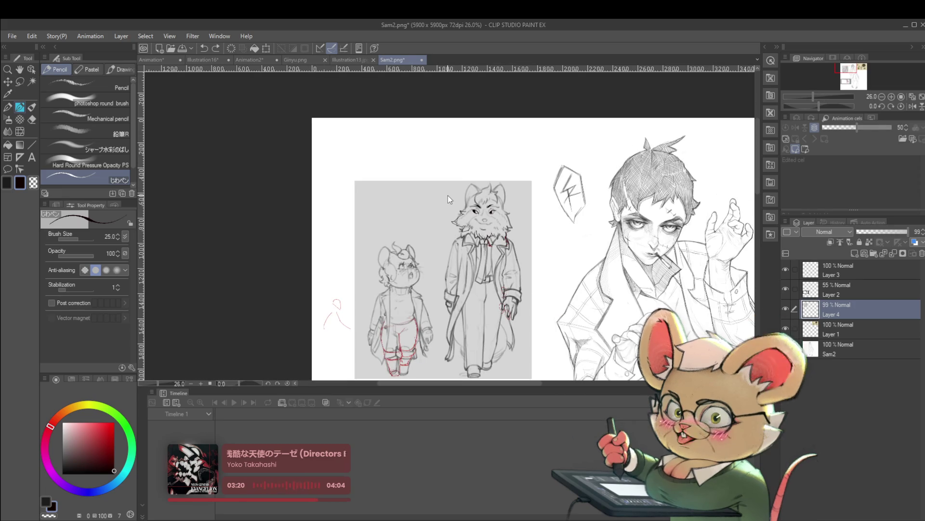
# Undo the mouth line and cheek tail, flip the view back, and switch to Layer 3
pyautogui.hotkey('ctrl', 'z')
pyautogui.click(907, 105)
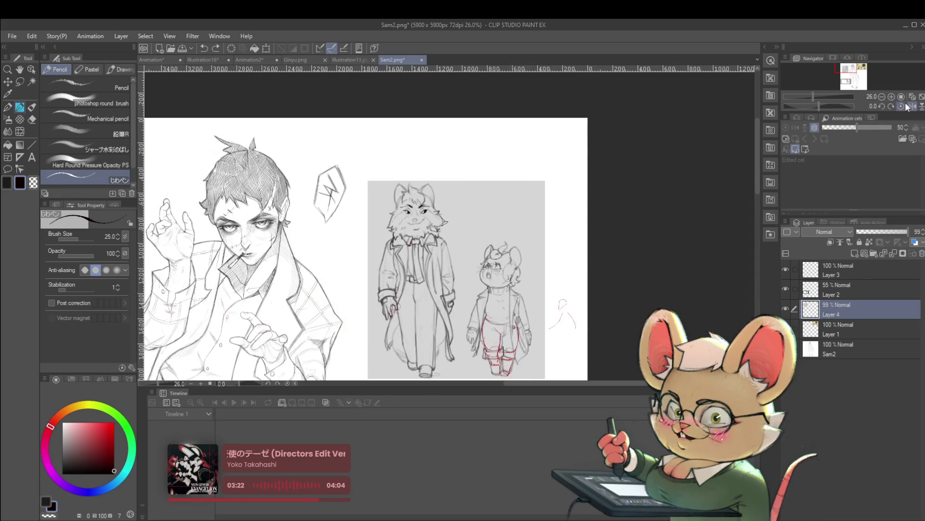
pyautogui.scroll(3, 438, 236)
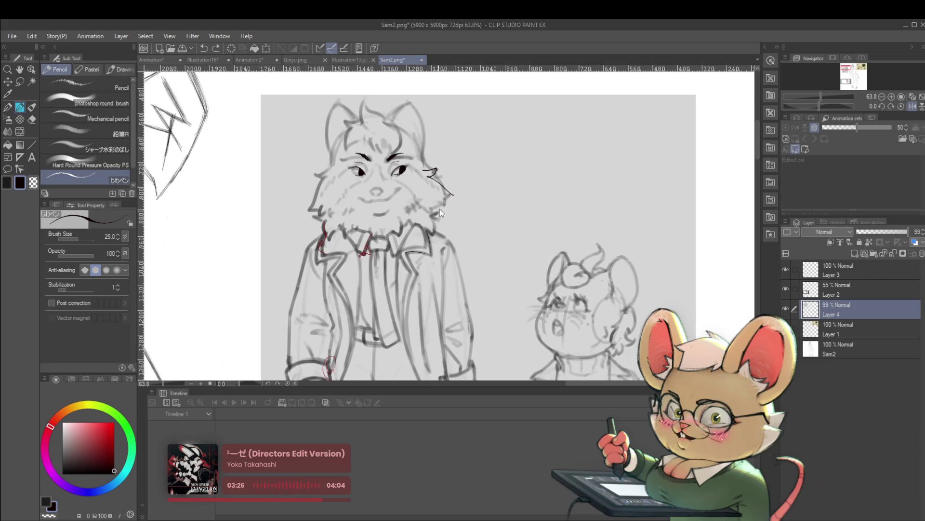
pyautogui.hotkey('ctrl', 'z')
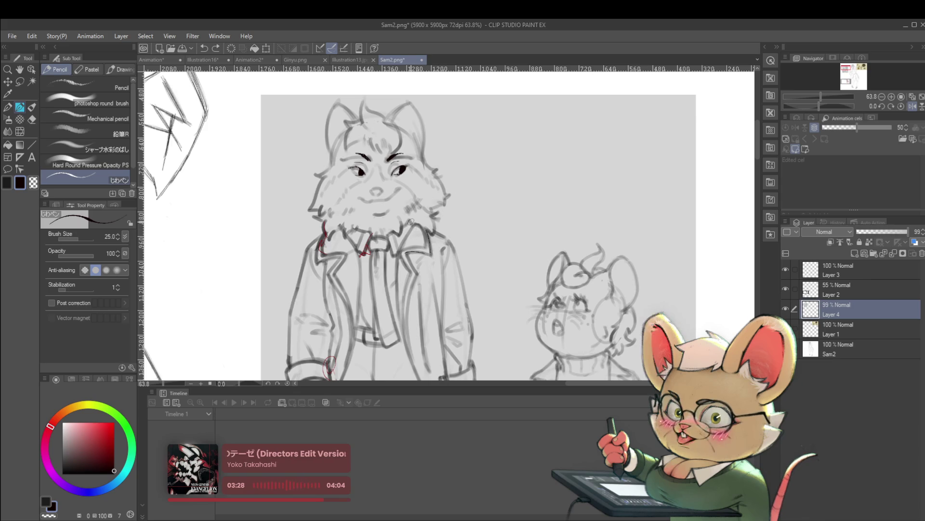
pyautogui.click(829, 274)
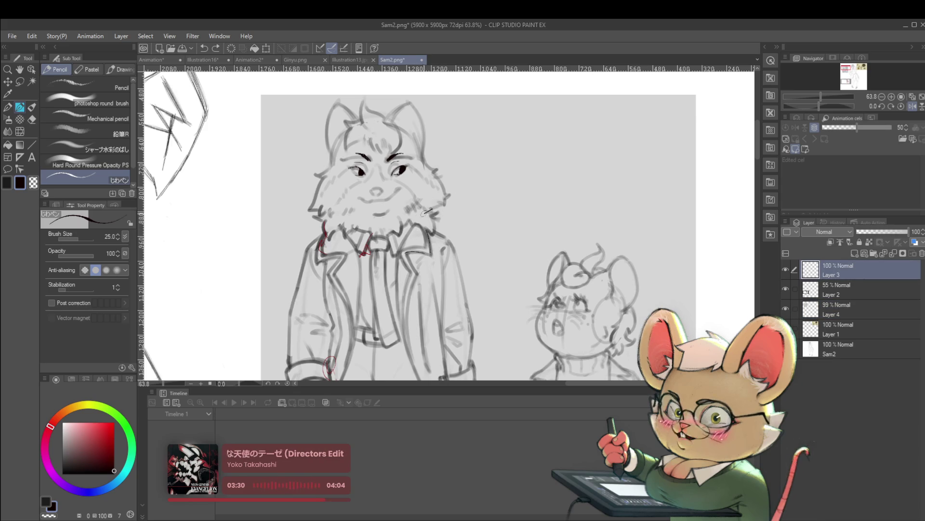
# Try vertical strokes along both of the fox's cheeks, then undo them
pyautogui.moveTo(431, 211); pyautogui.dragTo(409, 221)
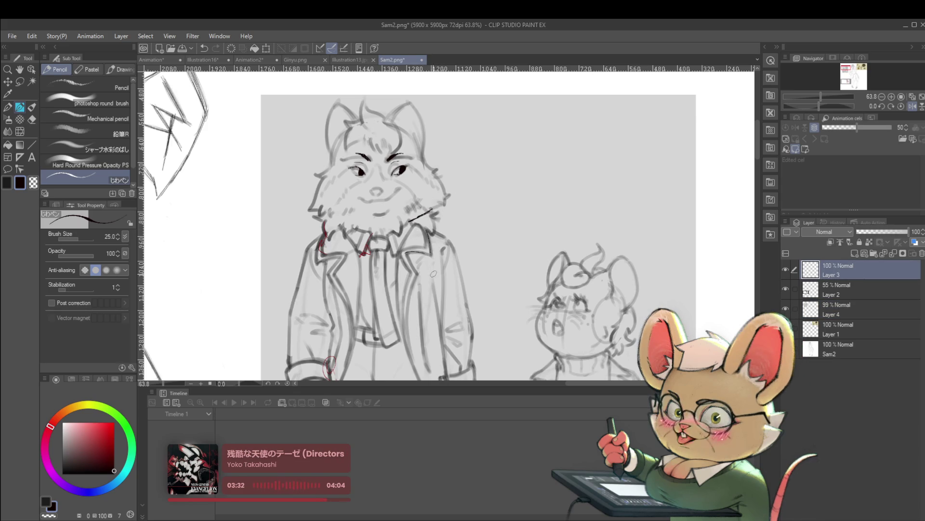
pyautogui.hotkey('ctrl', 'z')
pyautogui.moveTo(435, 203); pyautogui.dragTo(432, 237)
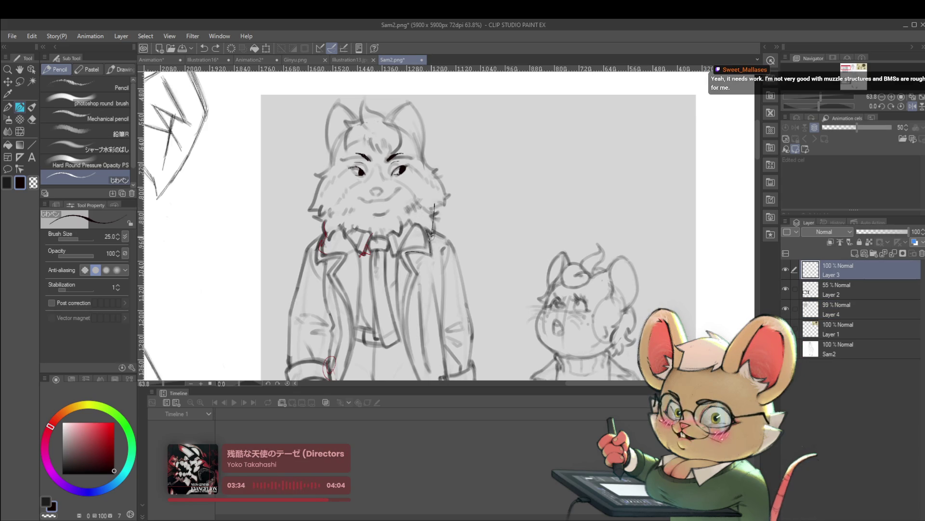
pyautogui.moveTo(320, 206); pyautogui.dragTo(329, 240)
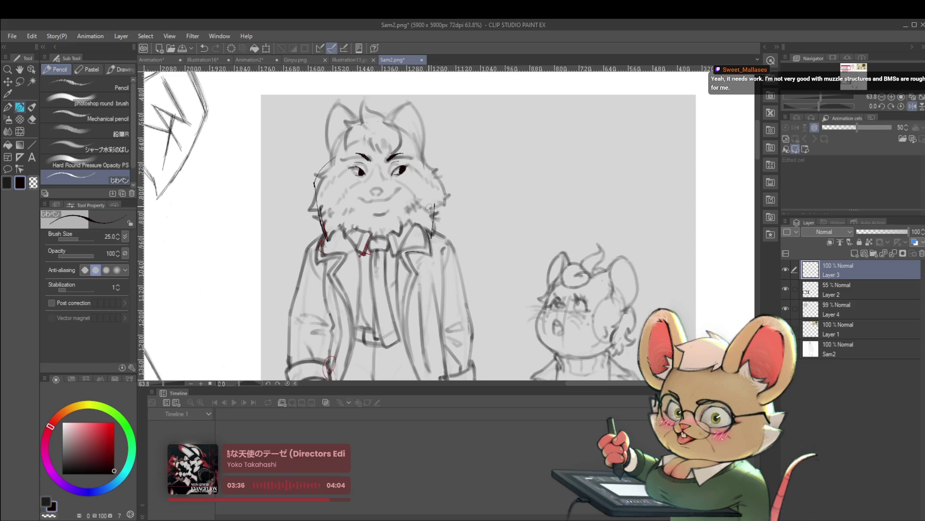
pyautogui.moveTo(432, 173); pyautogui.dragTo(437, 212)
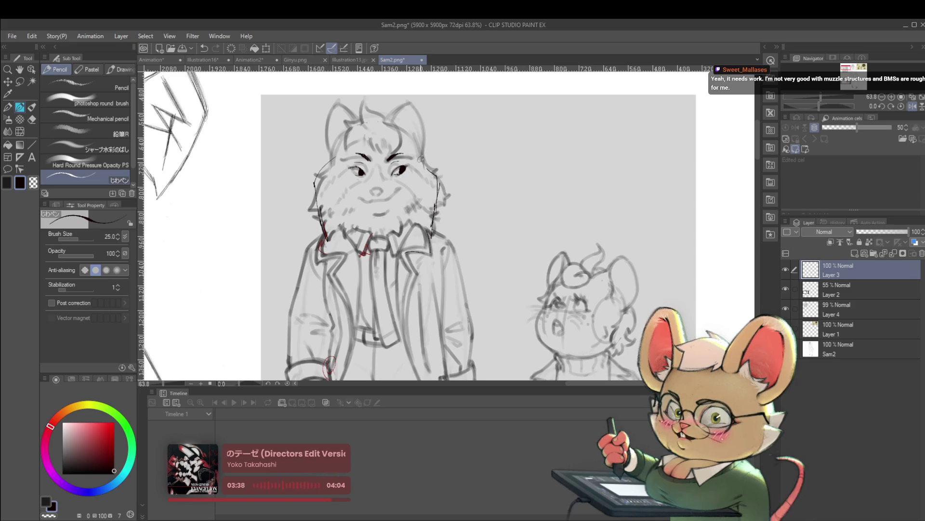
pyautogui.hotkey('ctrl', 'z')
pyautogui.hotkey('ctrl', 'z')
pyautogui.hotkey('ctrl', 'z')
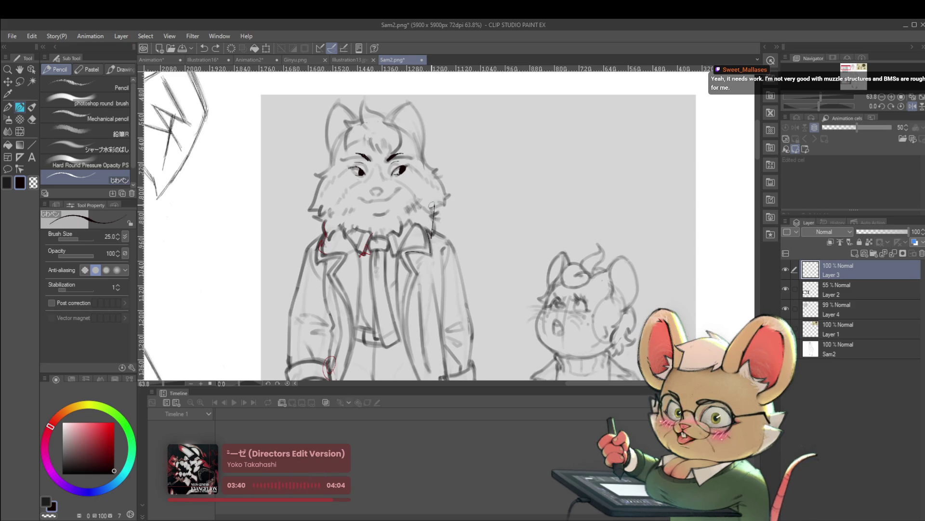
# Draw a dark curved collar line across the mouse figure's neck, redoing it once
pyautogui.moveTo(614, 346); pyautogui.dragTo(531, 236)
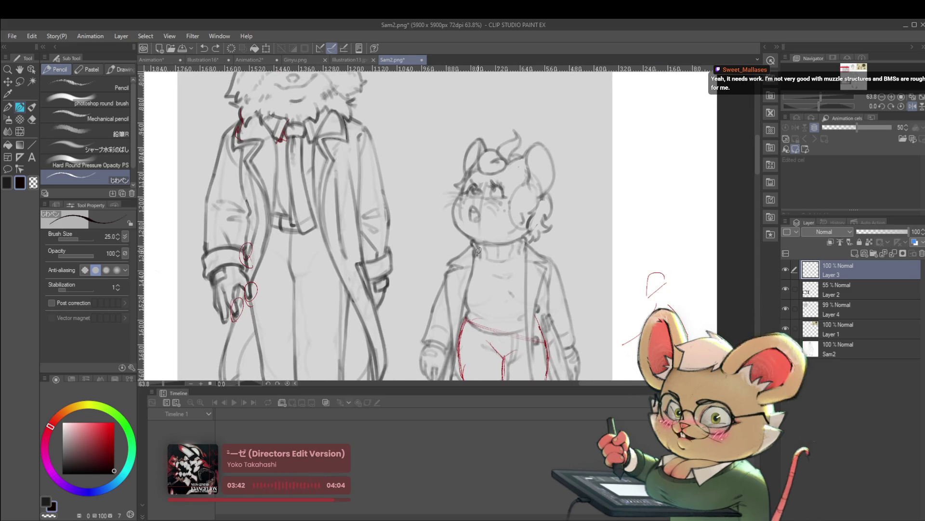
pyautogui.moveTo(474, 246); pyautogui.dragTo(497, 262)
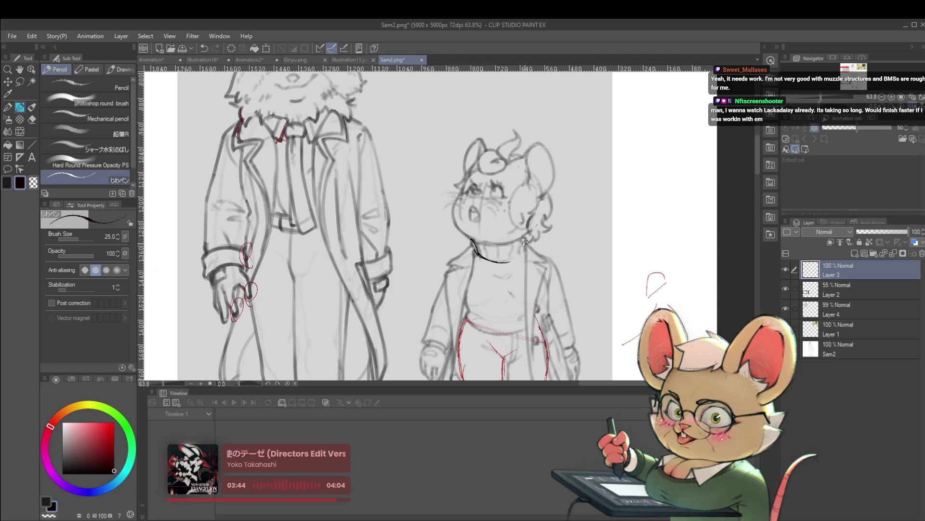
pyautogui.hotkey('ctrl', 'z')
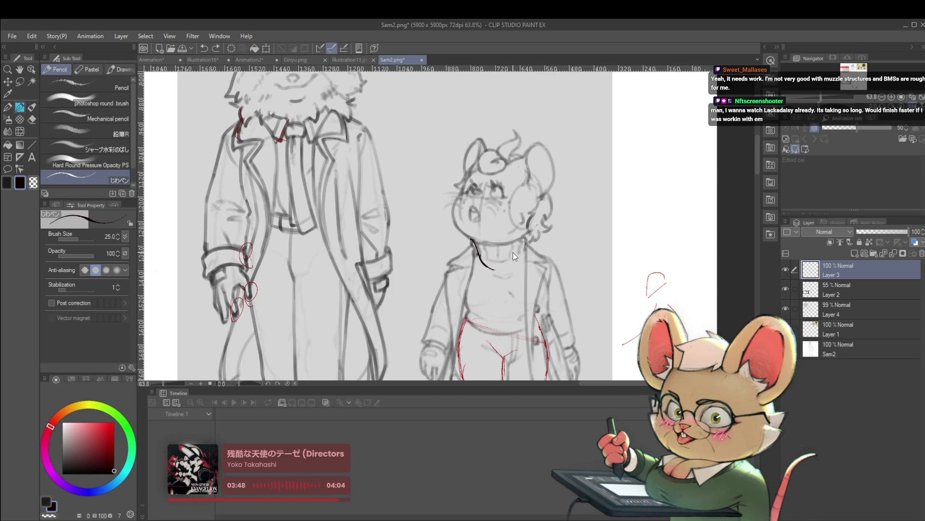
pyautogui.moveTo(492, 257); pyautogui.dragTo(523, 238)
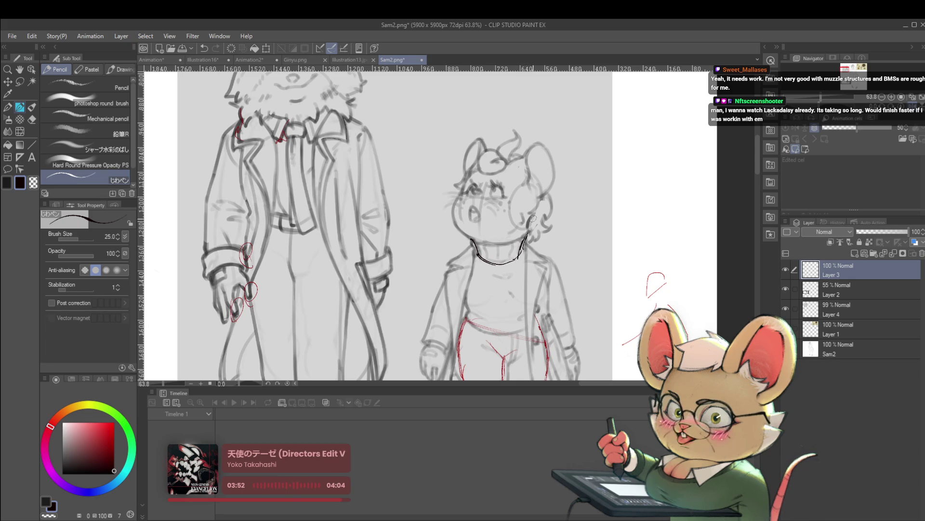
pyautogui.scroll(-5, 513, 192)
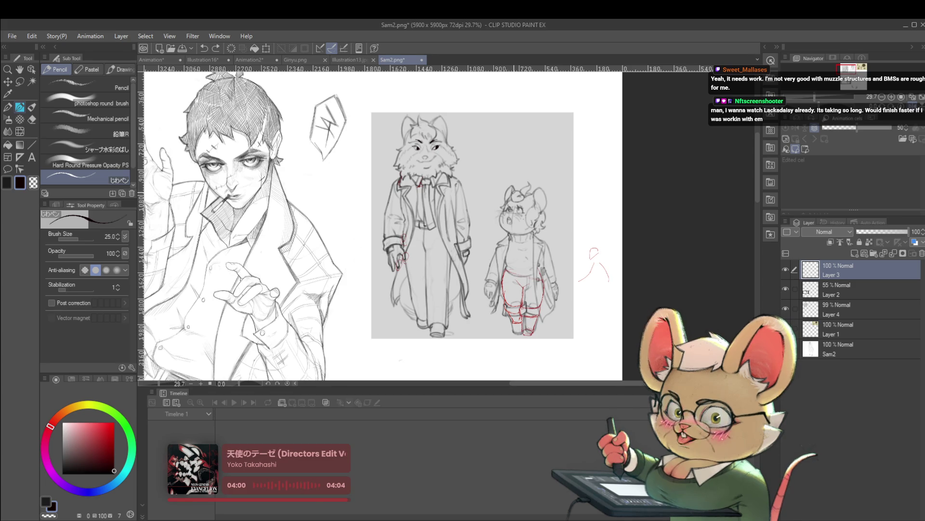
# Pan the sheet and zoom to 40% so both character sketches fill the view
pyautogui.moveTo(540, 342); pyautogui.dragTo(524, 363)
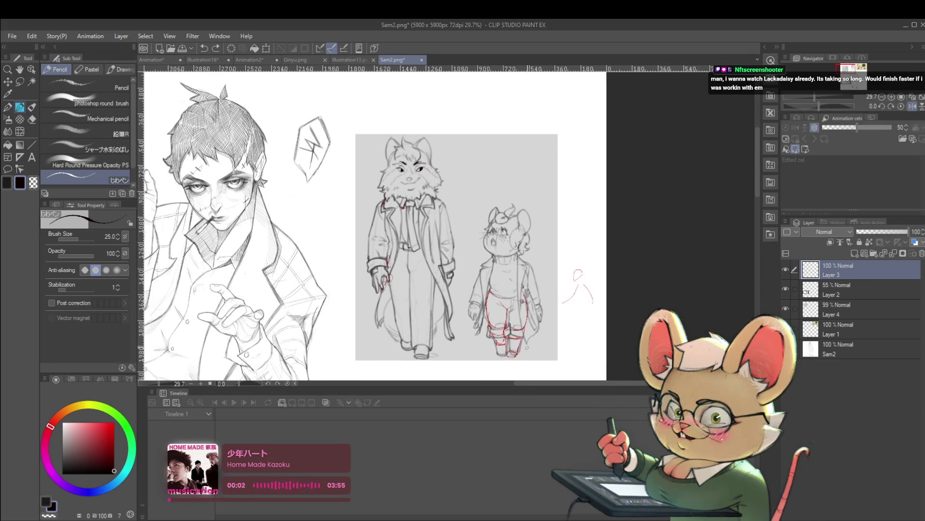
pyautogui.moveTo(527, 347); pyautogui.dragTo(555, 317)
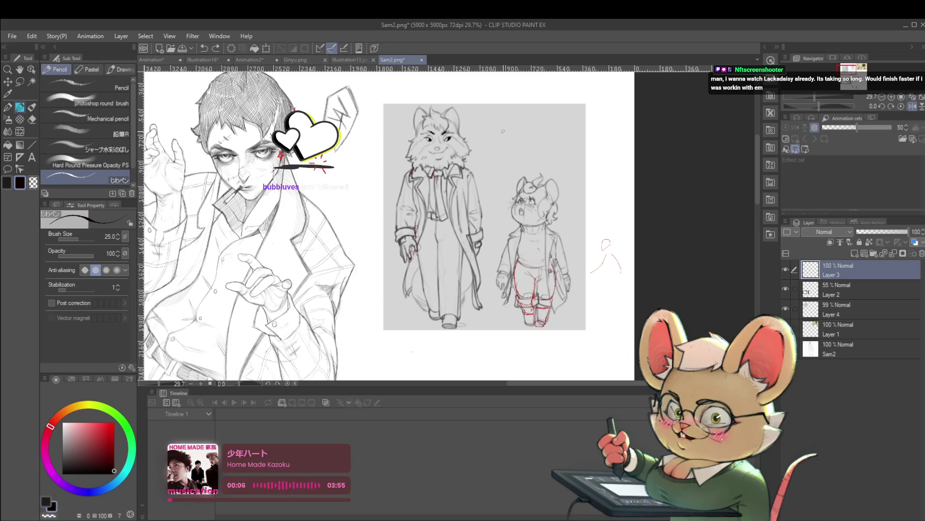
pyautogui.click(619, 227)
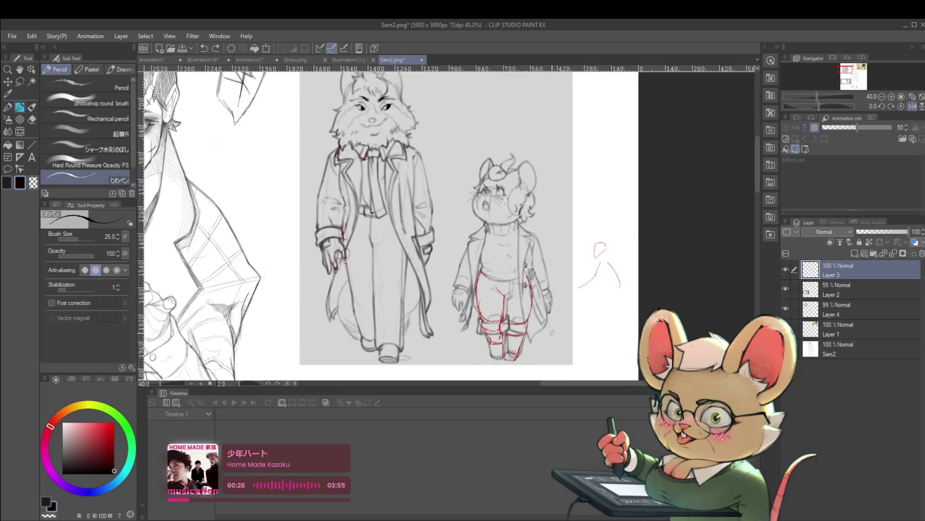
pyautogui.moveTo(520, 214); pyautogui.dragTo(554, 212)
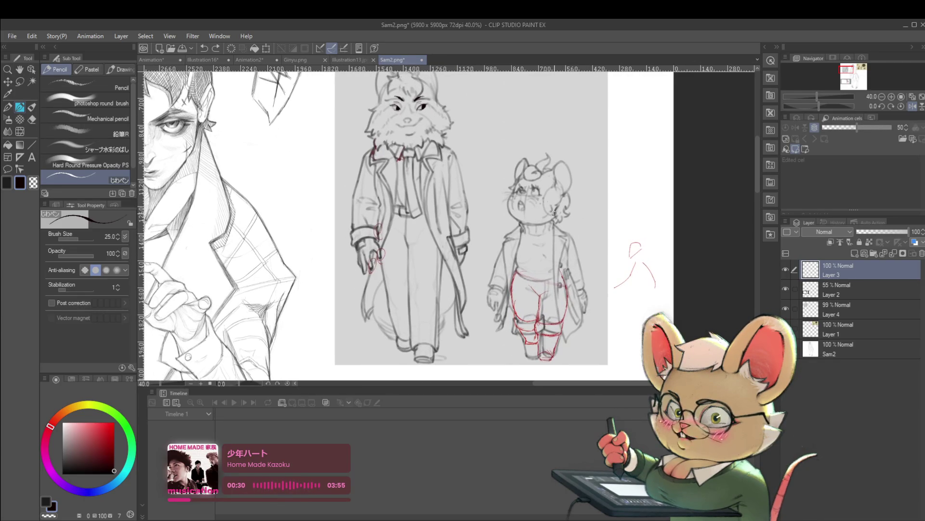
pyautogui.moveTo(544, 132); pyautogui.dragTo(555, 154)
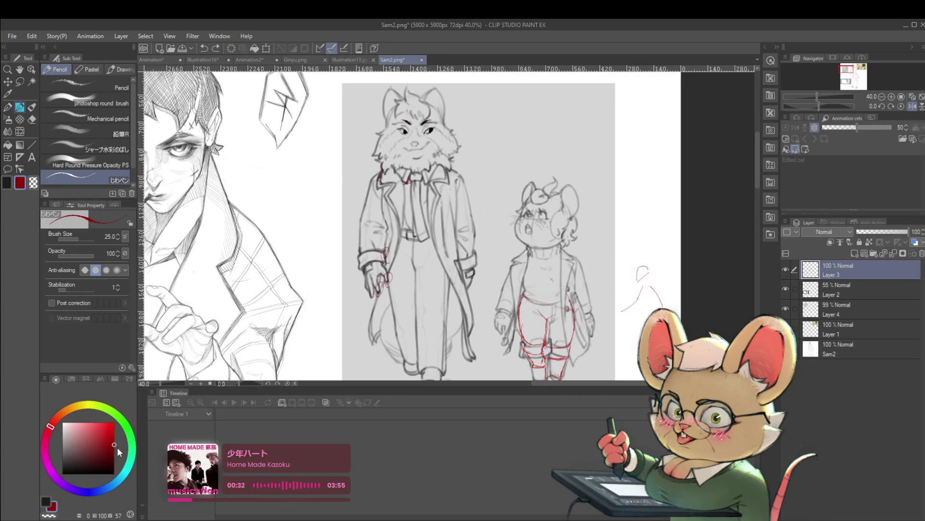
# Hand-write red bulleted notes Legs, Neck, eyes and line weight at the sheet's top right
pyautogui.click(505, 119)
pyautogui.moveTo(514, 114); pyautogui.dragTo(531, 121)
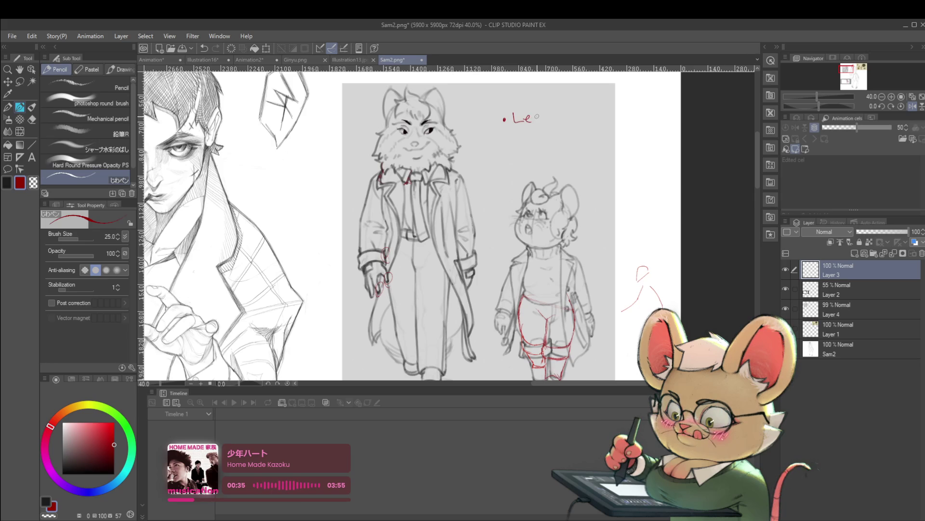
pyautogui.click(505, 144)
pyautogui.moveTo(514, 149)
pyautogui.mouseDown()
pyautogui.moveTo(523, 138)
pyautogui.moveTo(533, 146)
pyautogui.mouseUp()
pyautogui.moveTo(542, 142)
pyautogui.mouseDown()
pyautogui.moveTo(558, 150)
pyautogui.moveTo(478, 162)
pyautogui.moveTo(478, 171)
pyautogui.moveTo(513, 169)
pyautogui.moveTo(510, 144)
pyautogui.mouseUp()
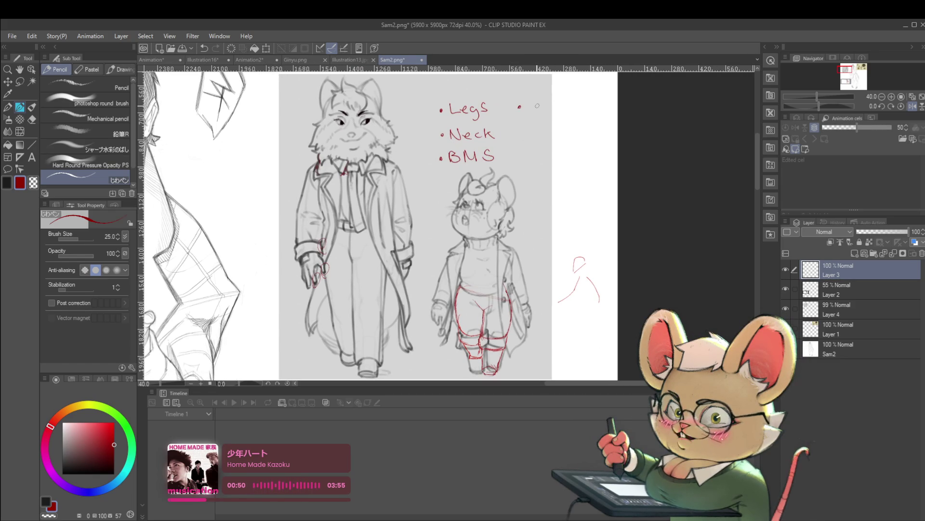
pyautogui.moveTo(538, 104); pyautogui.dragTo(549, 103)
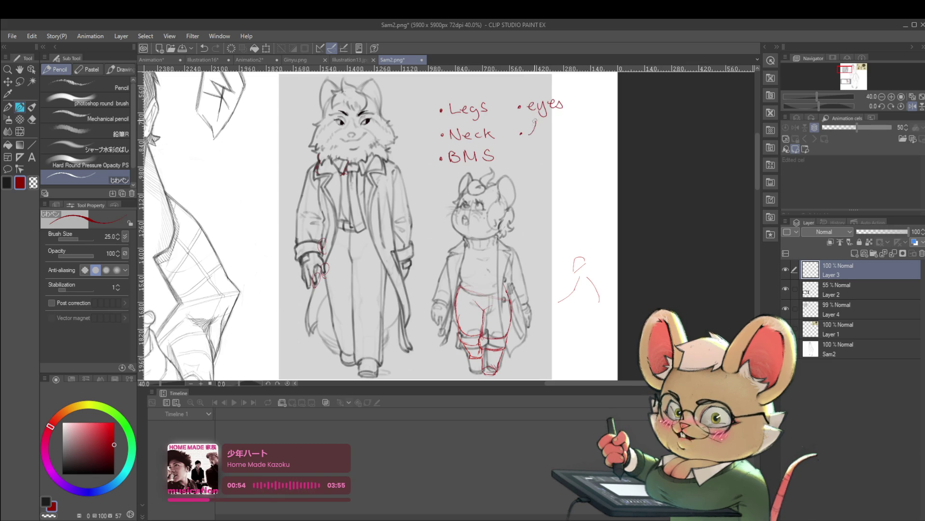
pyautogui.moveTo(533, 127)
pyautogui.mouseDown()
pyautogui.moveTo(566, 135)
pyautogui.moveTo(531, 152)
pyautogui.moveTo(575, 150)
pyautogui.mouseUp()
# Centre on the taller character's torso and draw a red guide line down the coat
pyautogui.scroll(-3, 579, 150)
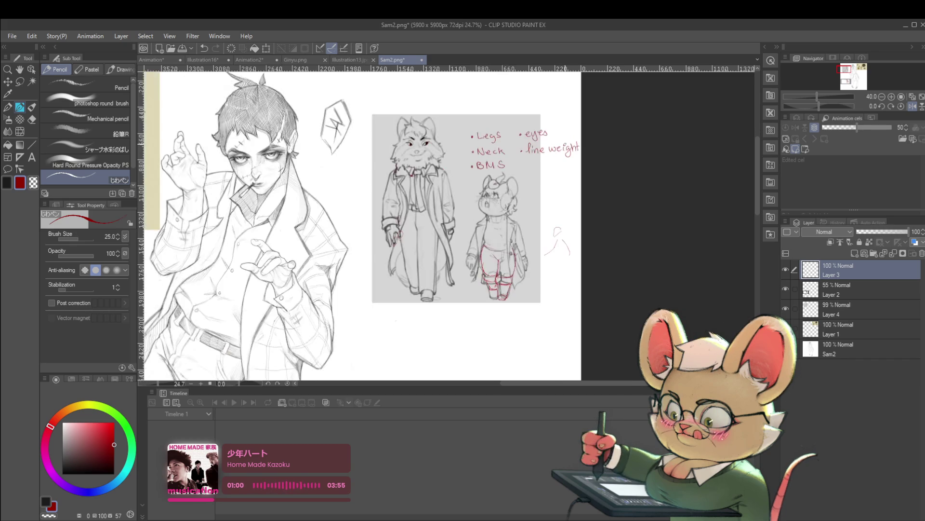
pyautogui.scroll(3, 552, 197)
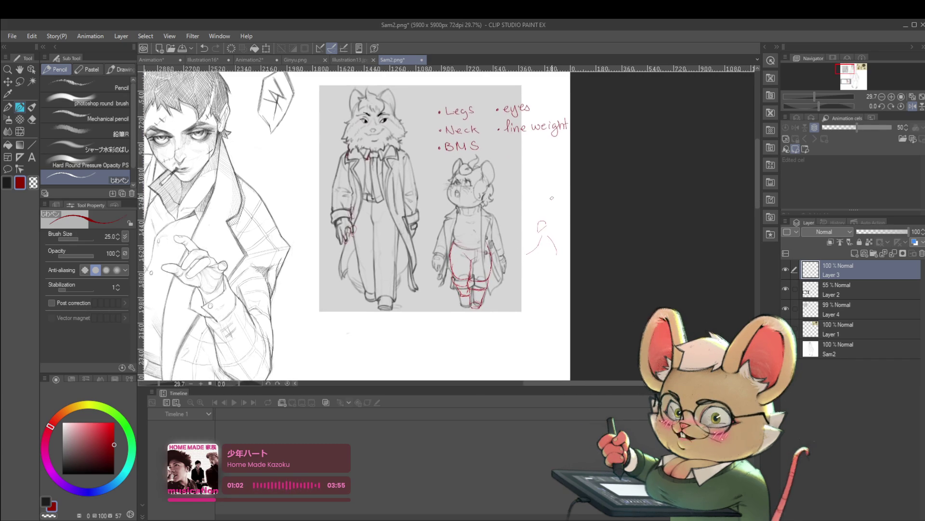
pyautogui.moveTo(552, 198); pyautogui.dragTo(526, 244)
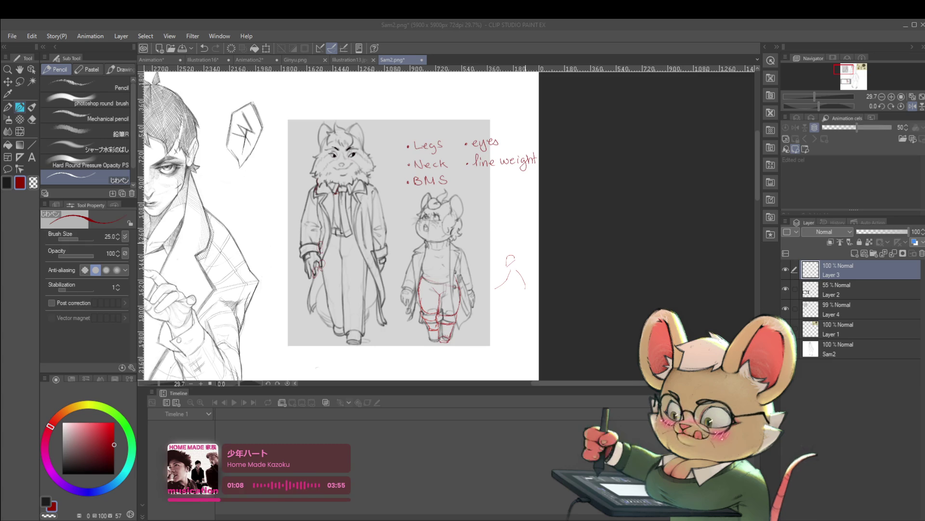
pyautogui.hotkey('alt', 'Tab')
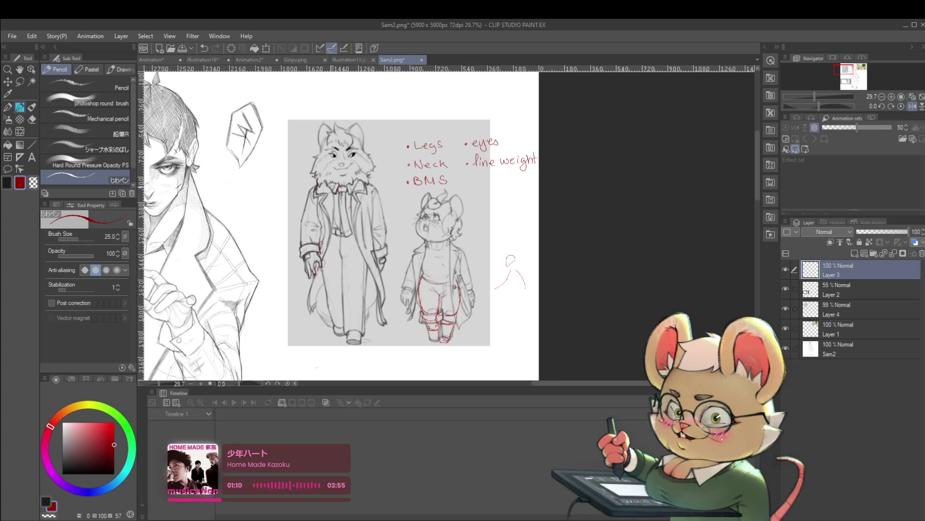
pyautogui.scroll(3, 331, 170)
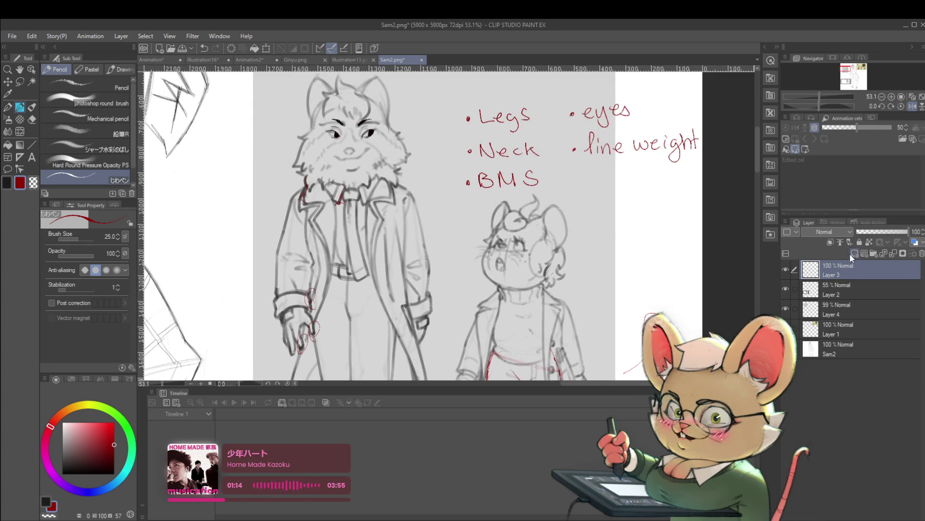
pyautogui.moveTo(569, 182)
pyautogui.mouseDown()
pyautogui.moveTo(503, 177)
pyautogui.moveTo(562, 180)
pyautogui.moveTo(559, 189)
pyautogui.mouseUp()
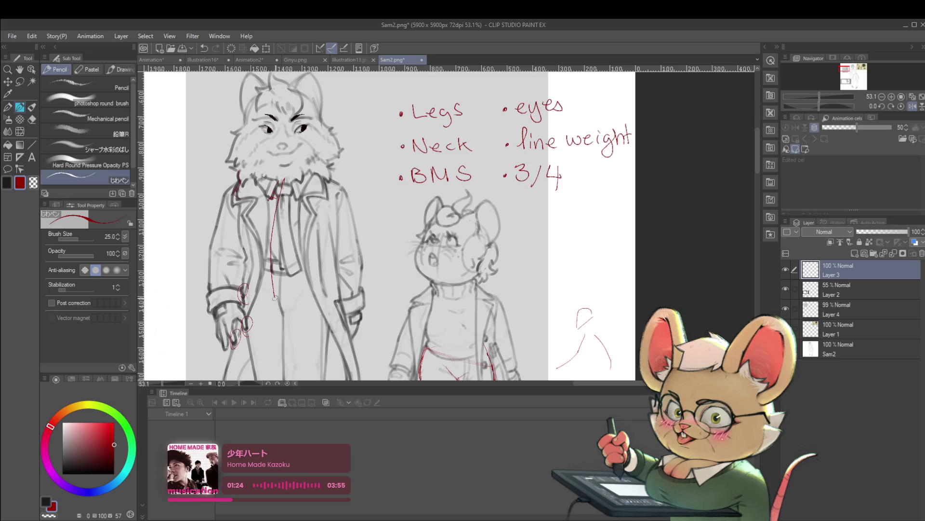
pyautogui.moveTo(284, 186); pyautogui.dragTo(279, 313)
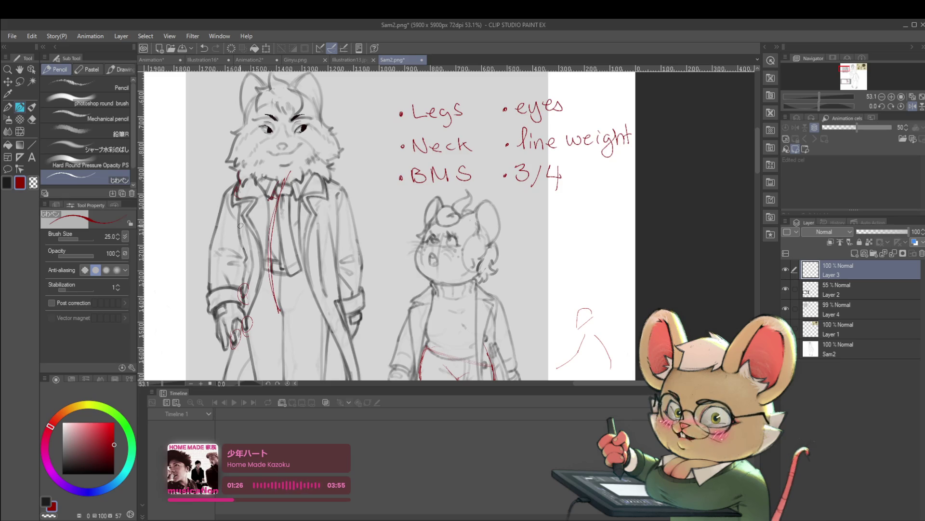
# Sketch red strokes across the coat and collar, undoing the collar and chest-curve attempt
pyautogui.moveTo(221, 208); pyautogui.dragTo(265, 221)
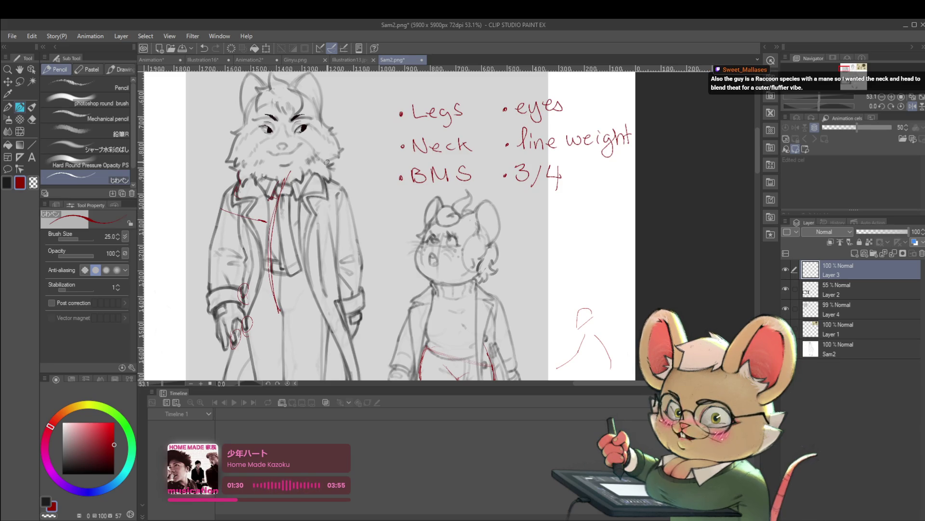
pyautogui.moveTo(231, 197); pyautogui.dragTo(265, 193)
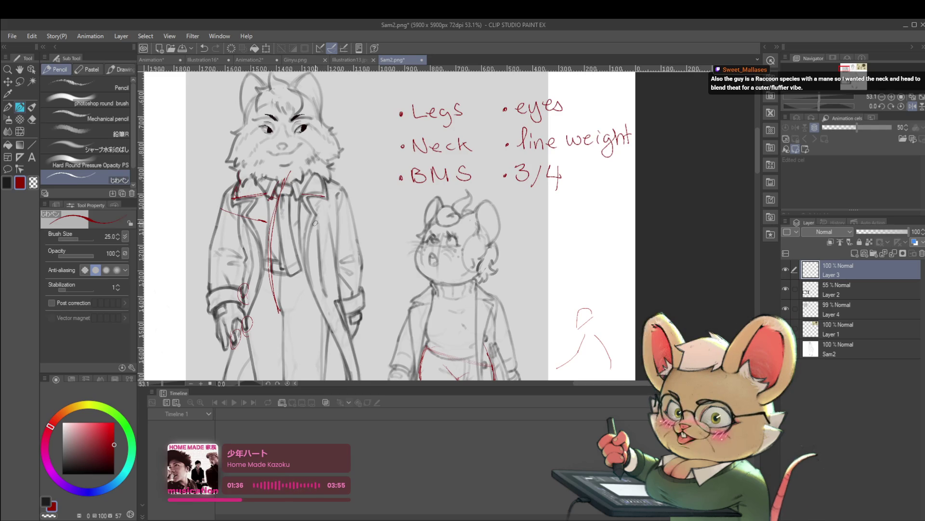
pyautogui.moveTo(315, 223); pyautogui.dragTo(345, 210)
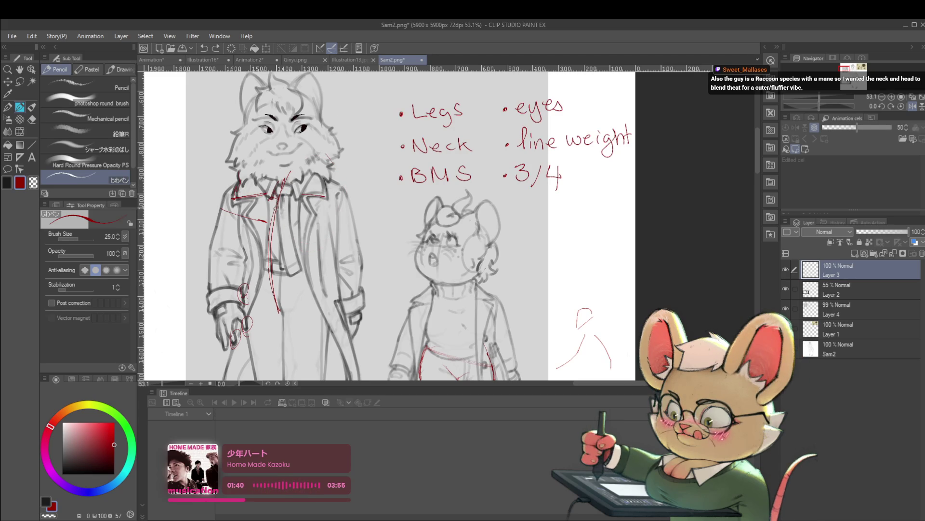
pyautogui.hotkey('ctrl', 'z')
pyautogui.hotkey('ctrl', 'z')
pyautogui.hotkey('ctrl', 'z')
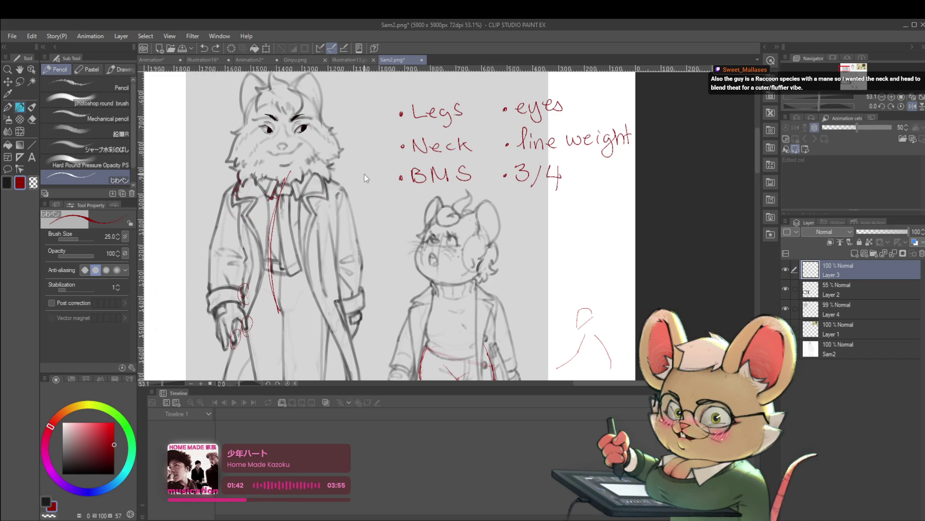
pyautogui.moveTo(363, 175); pyautogui.dragTo(337, 131)
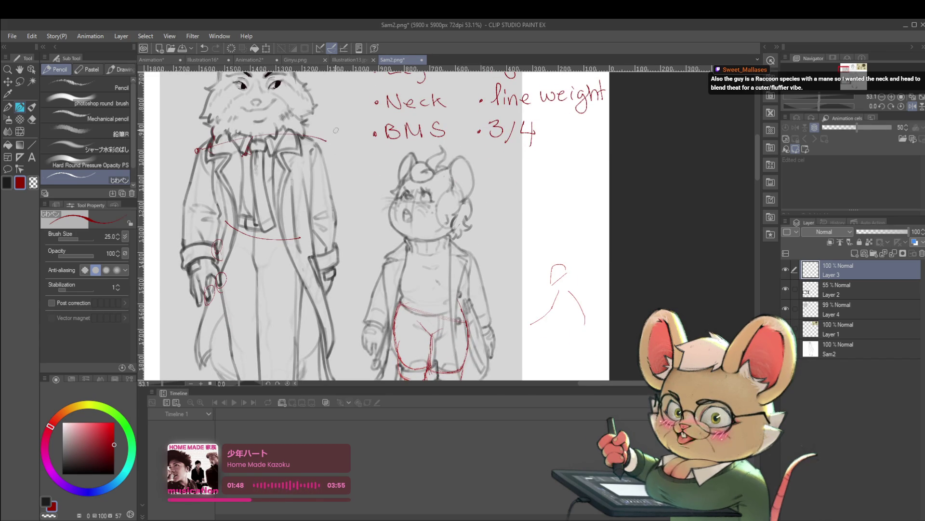
# Draw a curving red centre line down the coat front after two discarded attempts
pyautogui.moveTo(263, 133); pyautogui.dragTo(266, 178)
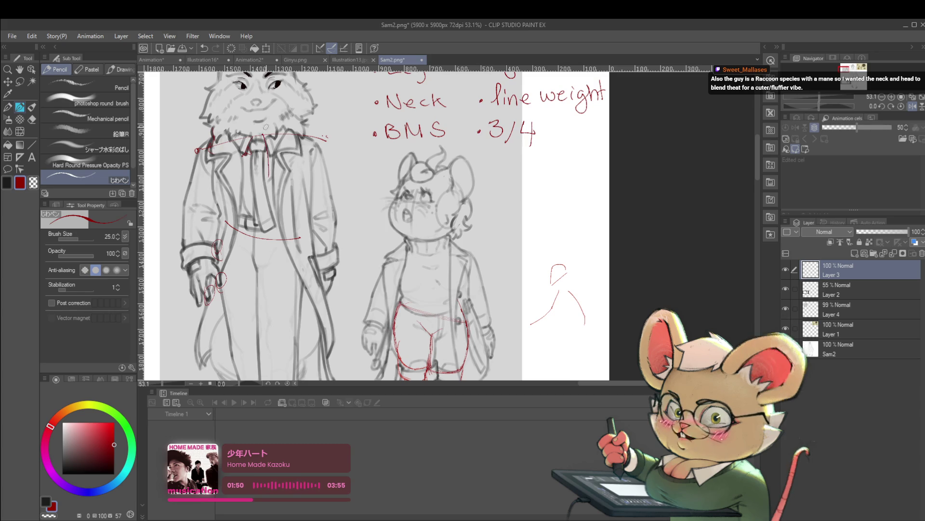
pyautogui.hotkey('ctrl', 'z')
pyautogui.moveTo(267, 134); pyautogui.dragTo(268, 204)
pyautogui.hotkey('ctrl', 'z')
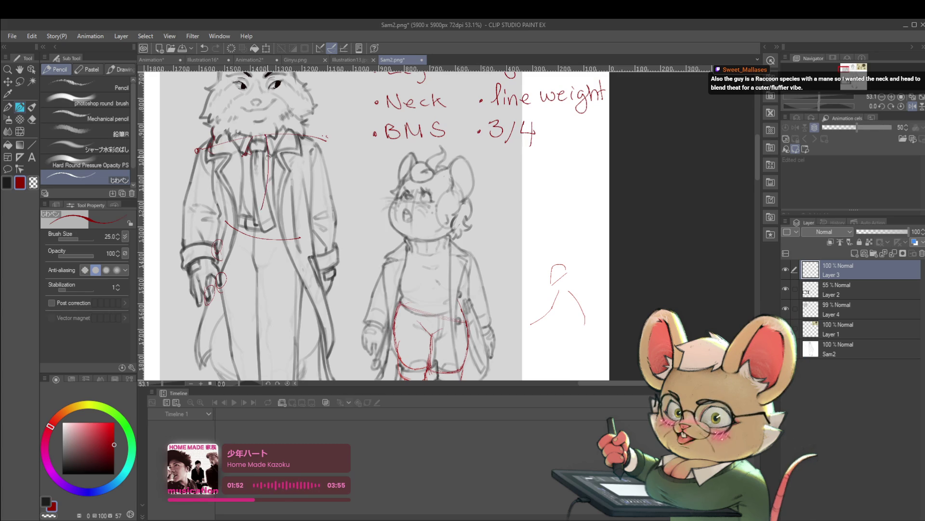
pyautogui.moveTo(268, 156); pyautogui.dragTo(254, 234)
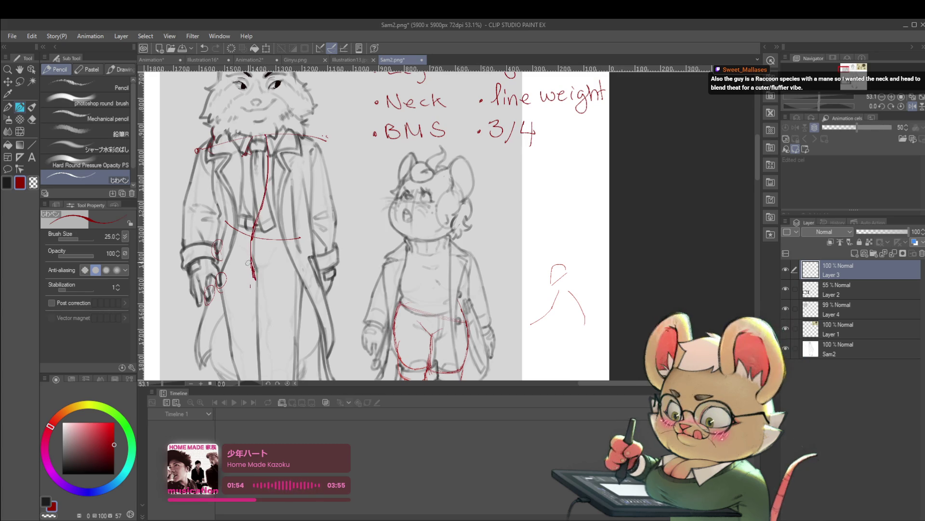
pyautogui.scroll(-3, 251, 237)
pyautogui.scroll(2, 287, 229)
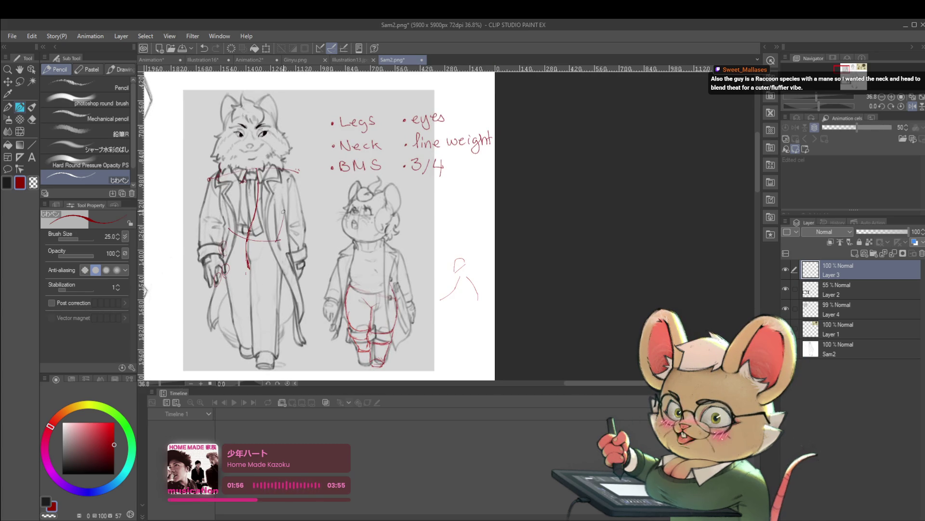
# Restore the coat-front stroke and add red correction lines along the coat's edges
pyautogui.hotkey('ctrl', 'z')
pyautogui.hotkey('ctrl', 'z')
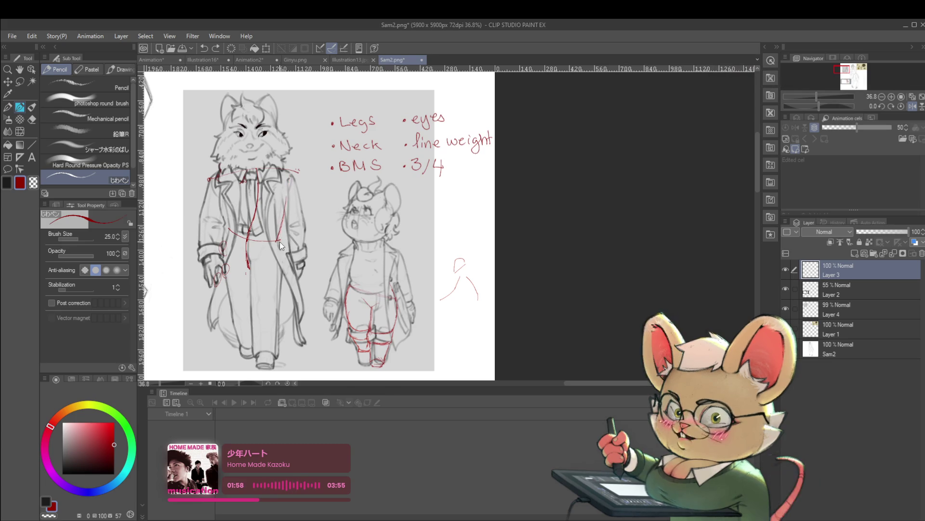
pyautogui.hotkey('ctrl', 'y')
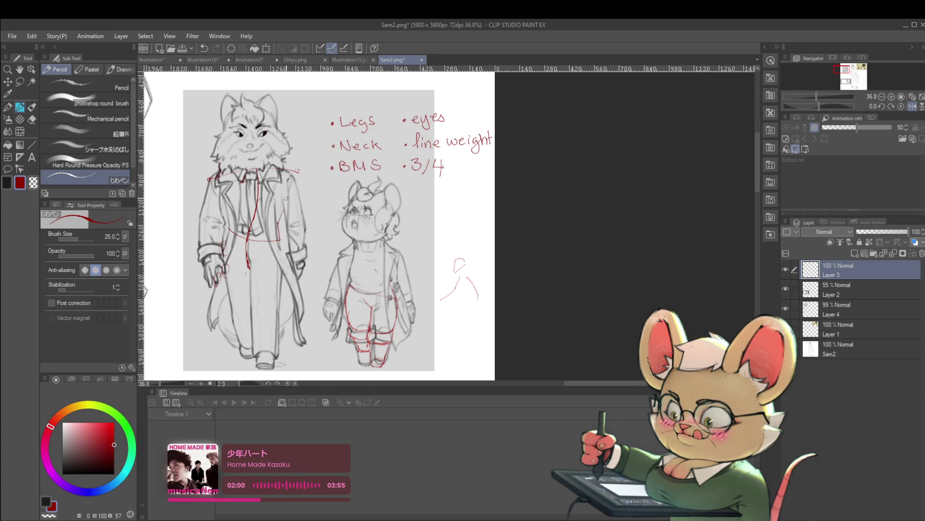
pyautogui.moveTo(288, 184); pyautogui.dragTo(278, 225)
pyautogui.moveTo(291, 168); pyautogui.dragTo(287, 189)
pyautogui.moveTo(229, 215); pyautogui.dragTo(228, 227)
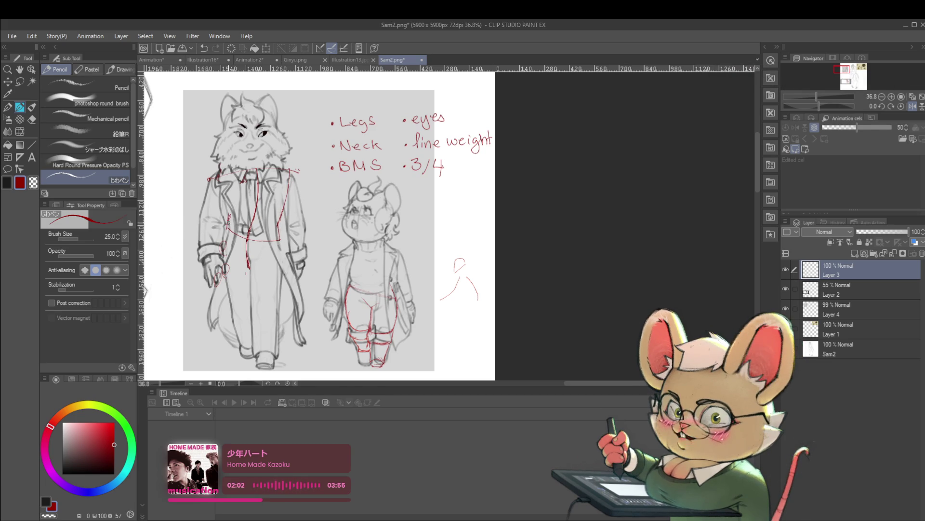
# Trace the left lapel in red, then mirror the canvas view horizontally
pyautogui.moveTo(222, 178); pyautogui.dragTo(230, 218)
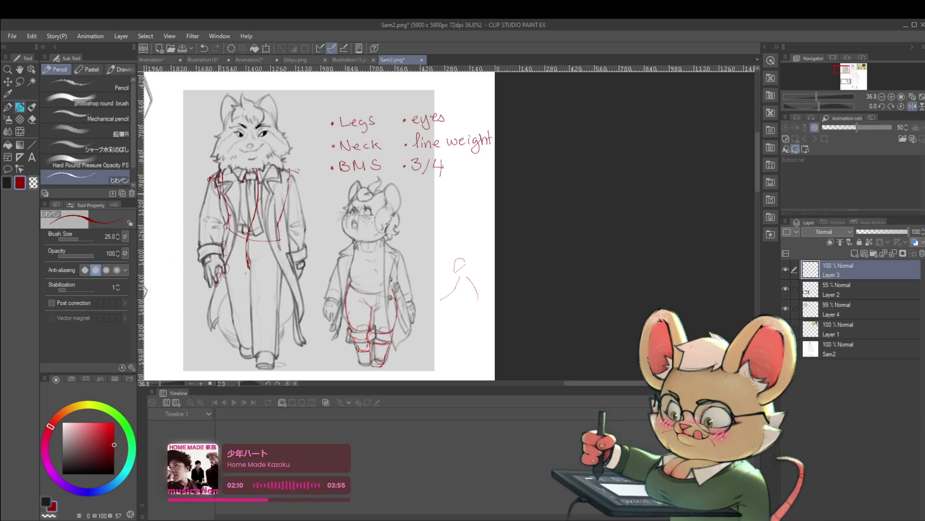
pyautogui.moveTo(220, 197); pyautogui.dragTo(223, 206)
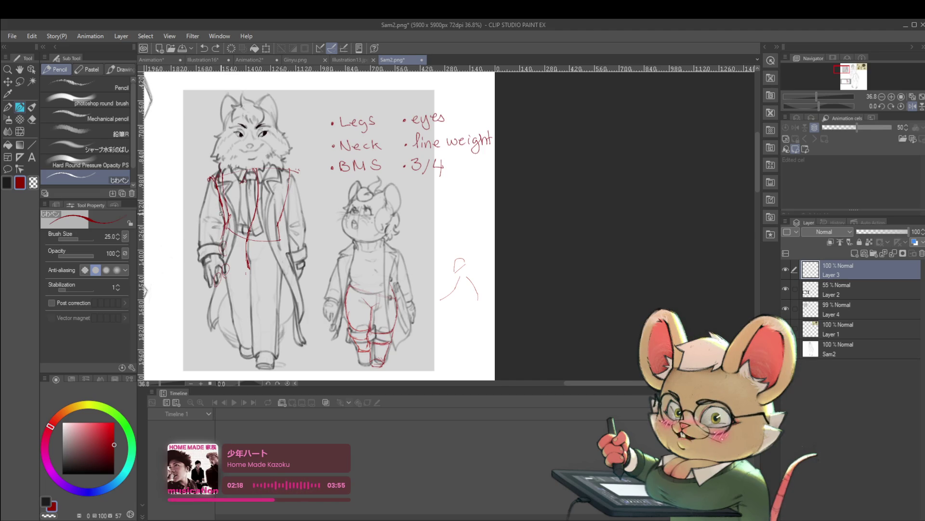
pyautogui.click(912, 106)
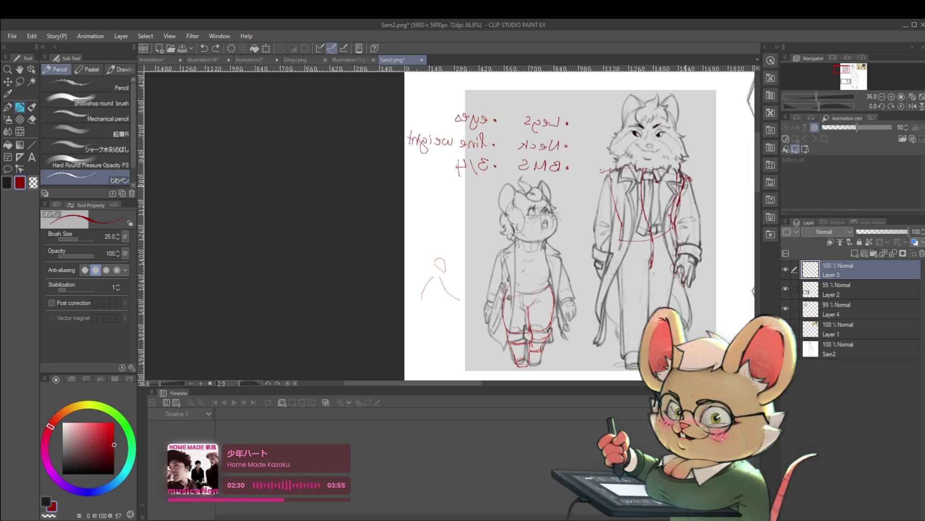
# Draw a red mask band arcing under and across both of the fox's eyes
pyautogui.scroll(2, 644, 140)
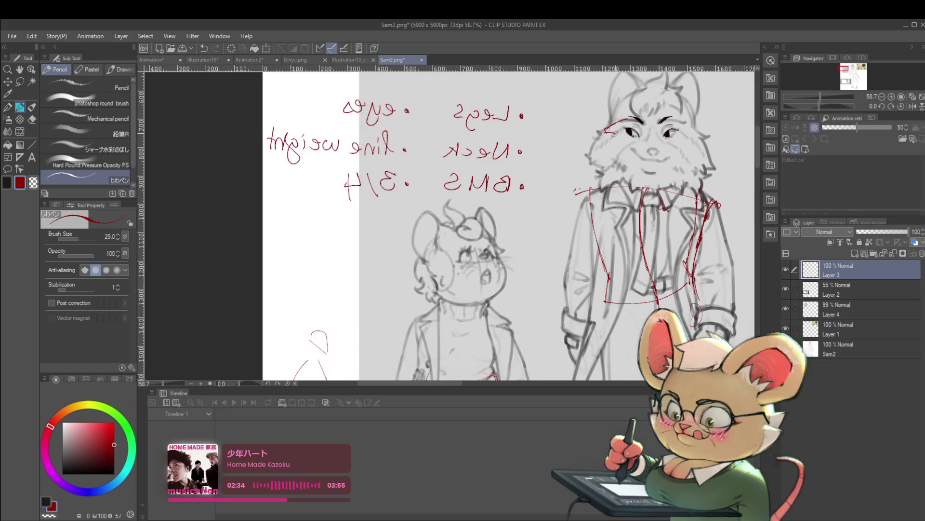
pyautogui.moveTo(606, 130); pyautogui.dragTo(694, 138)
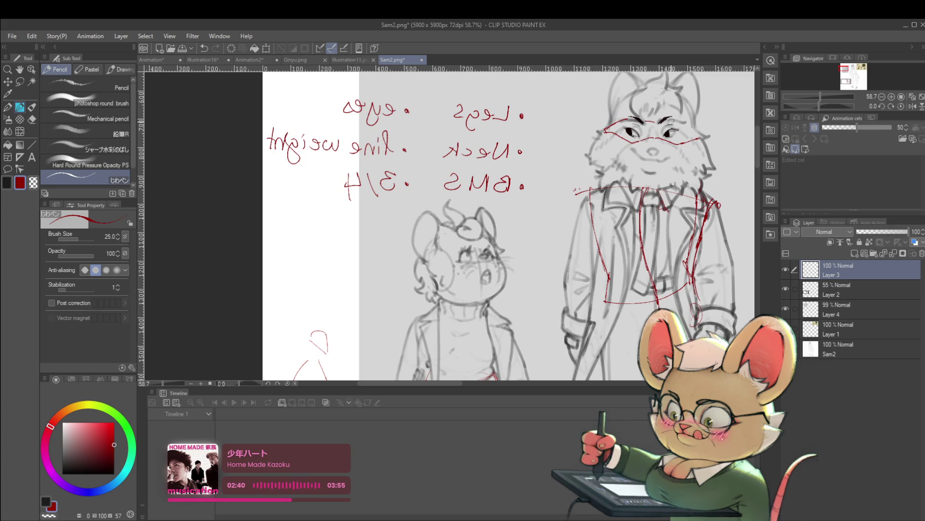
pyautogui.moveTo(690, 124); pyautogui.dragTo(706, 138)
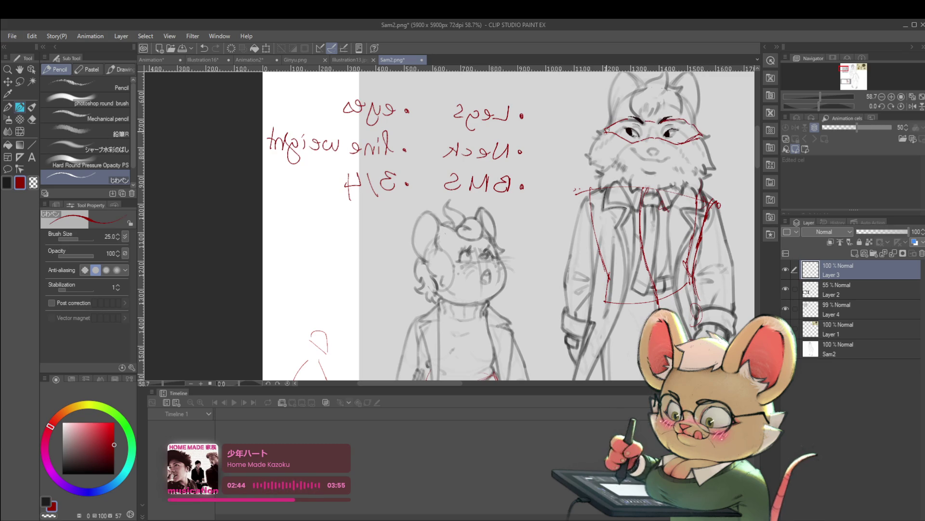
pyautogui.scroll(-3, 626, 173)
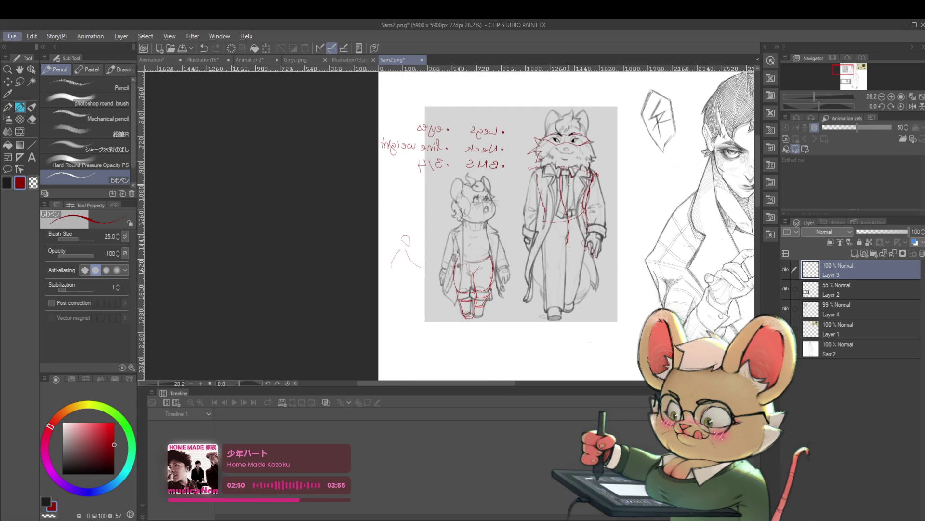
# Unflip the canvas and redraw the right ear outline in red, discarding head strokes
pyautogui.click(912, 106)
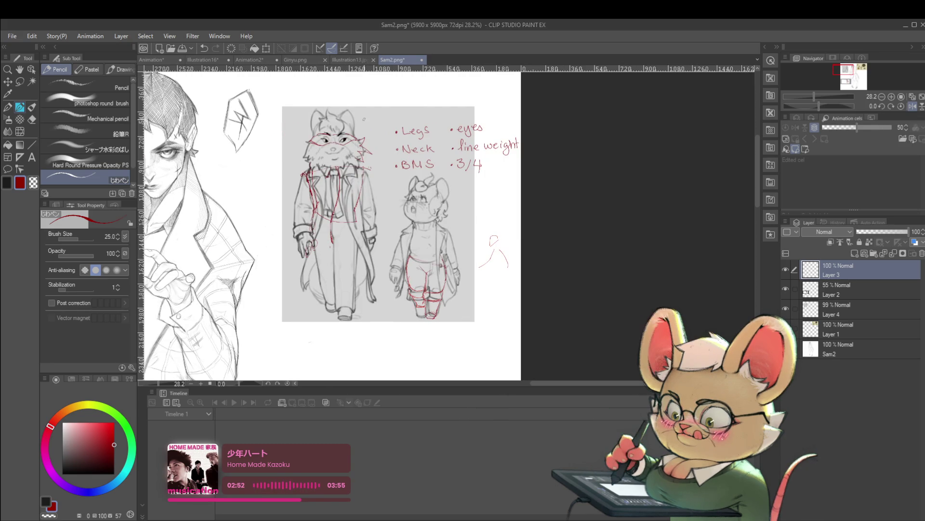
pyautogui.scroll(3, 361, 133)
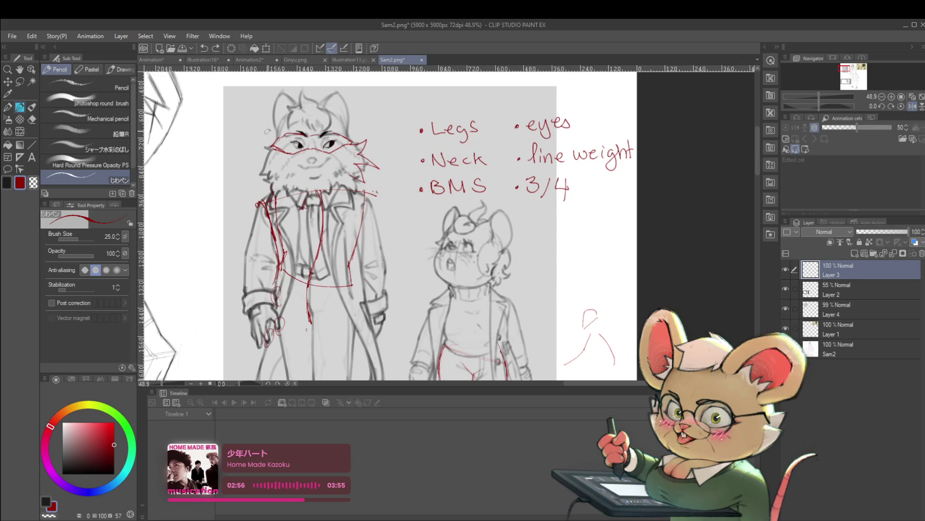
pyautogui.moveTo(274, 140); pyautogui.dragTo(261, 102)
pyautogui.hotkey('ctrl', 'z')
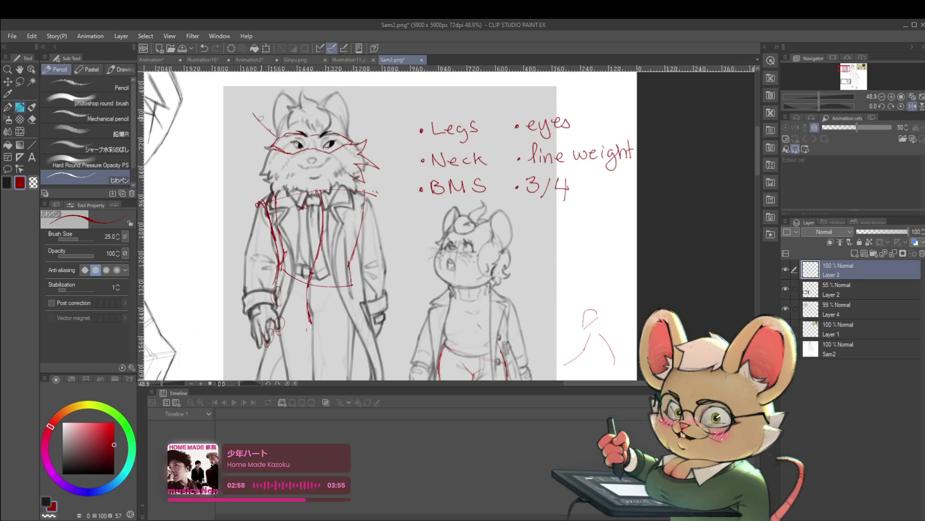
pyautogui.hotkey('ctrl', 'z')
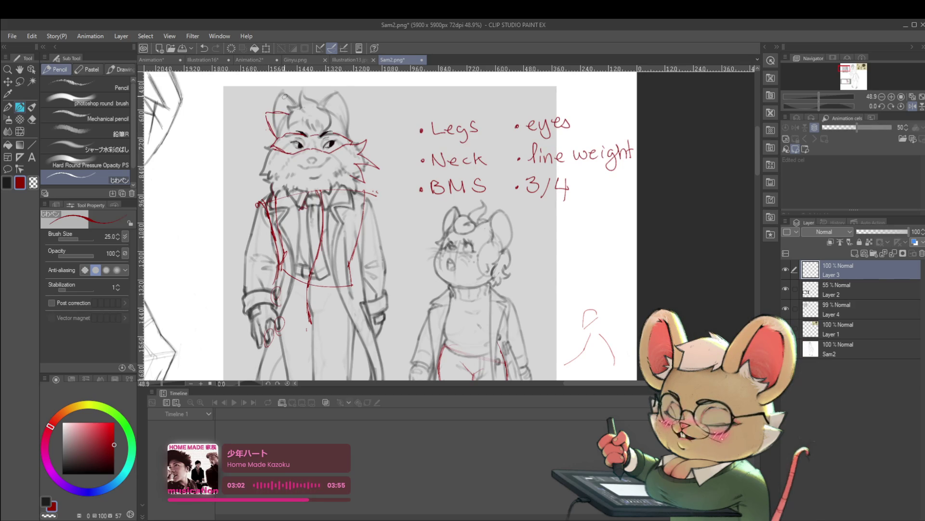
pyautogui.moveTo(335, 114)
pyautogui.mouseDown()
pyautogui.moveTo(350, 109)
pyautogui.moveTo(354, 134)
pyautogui.mouseUp()
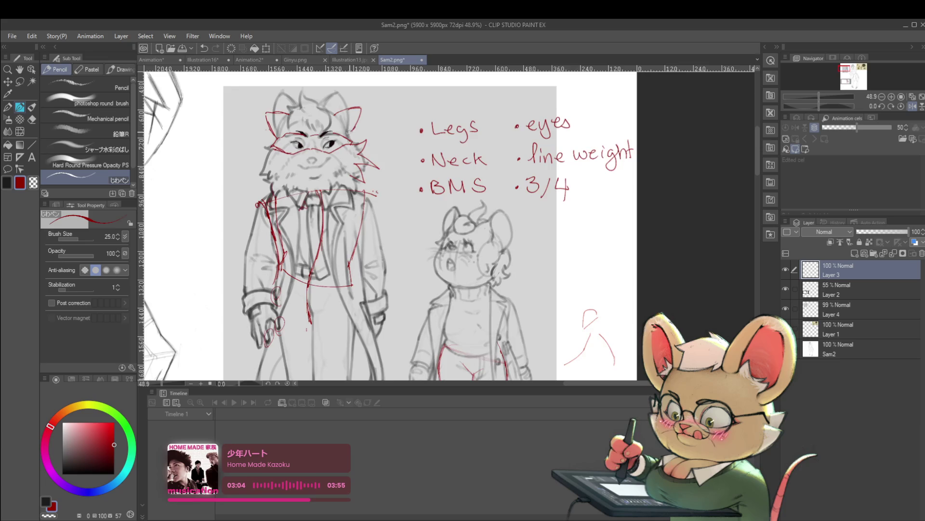
# Zoom out and recentre the view to review the whole sketch sheet
pyautogui.hotkey('ctrl', '-')
pyautogui.hotkey('ctrl', '-')
pyautogui.scroll(5, 335, 147)
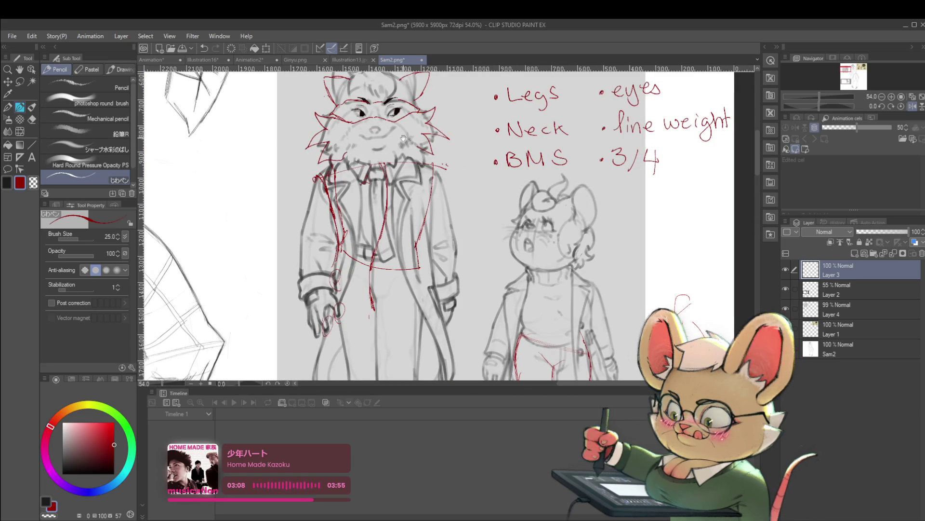
pyautogui.scroll(-3, 401, 140)
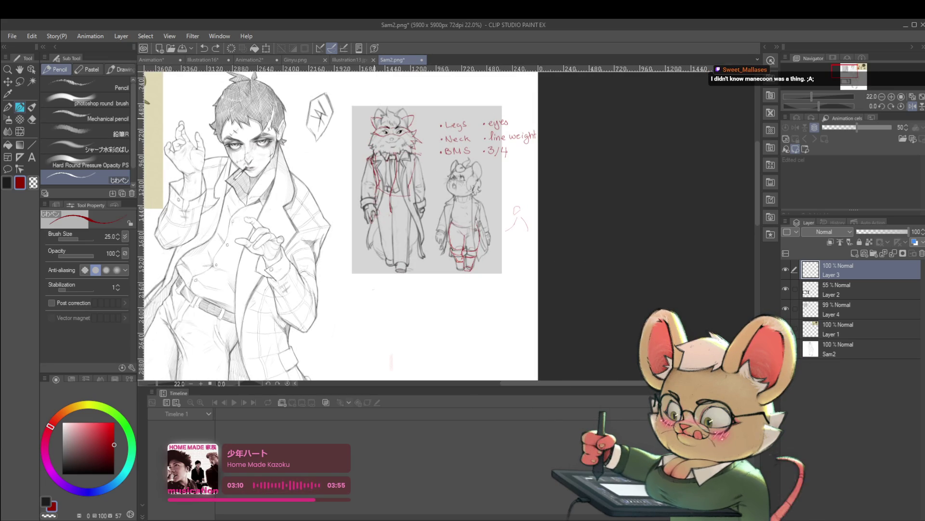
pyautogui.moveTo(338, 217); pyautogui.dragTo(330, 234)
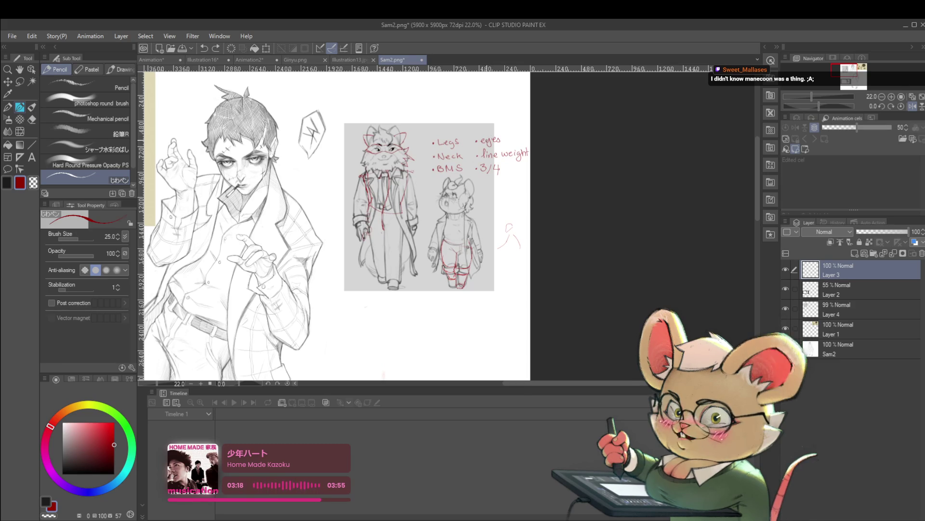
pyautogui.scroll(2, 491, 139)
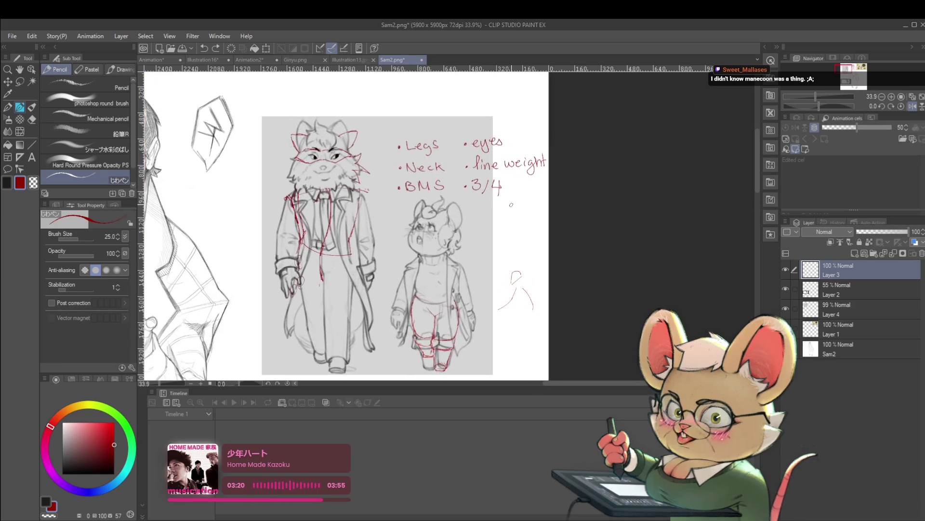
pyautogui.scroll(2, 373, 225)
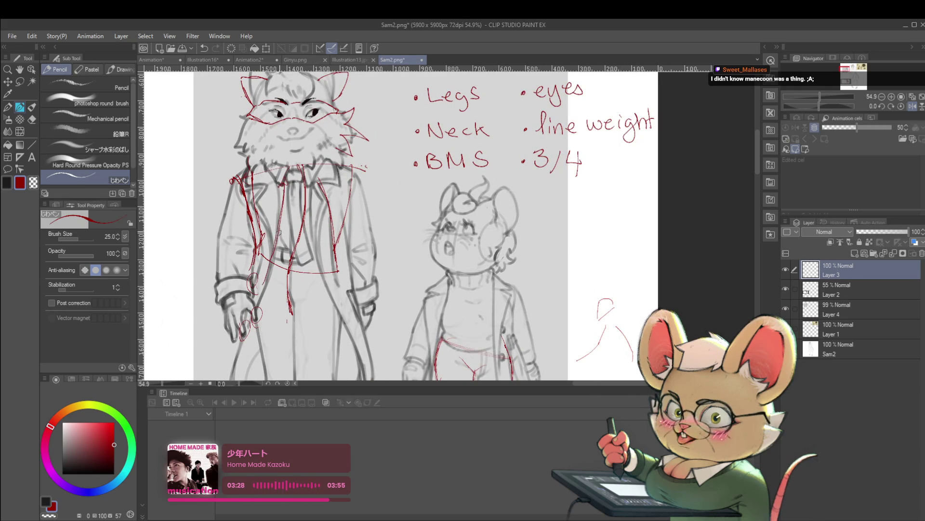
# Lower Layer 4's opacity to 52% and return to Layer 3 for drawing
pyautogui.click(847, 314)
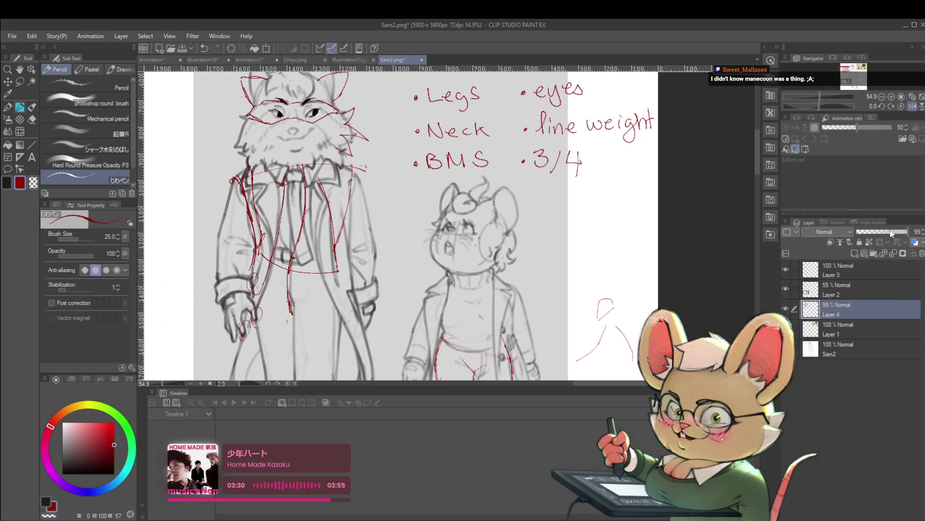
pyautogui.moveTo(891, 234); pyautogui.dragTo(883, 233)
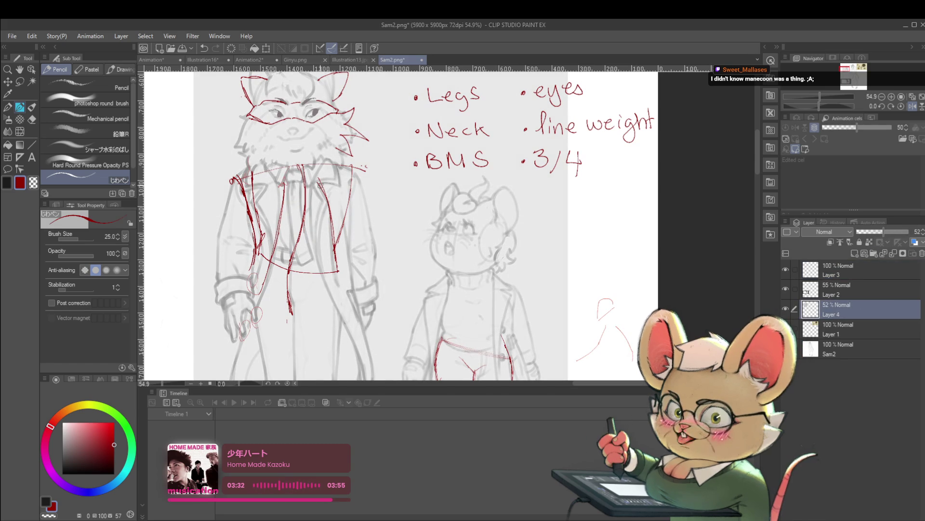
pyautogui.click(845, 273)
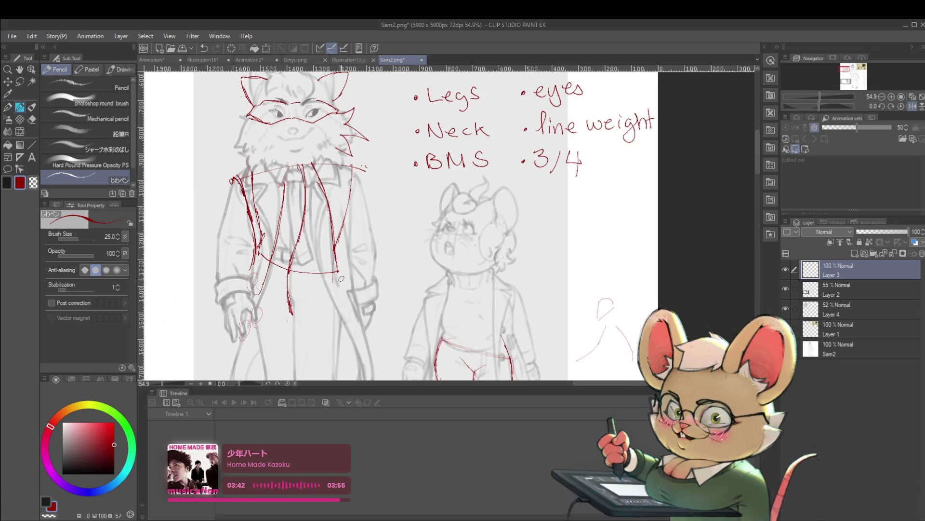
# Pan the view down toward the legs and undo the last action
pyautogui.moveTo(341, 278); pyautogui.dragTo(335, 214)
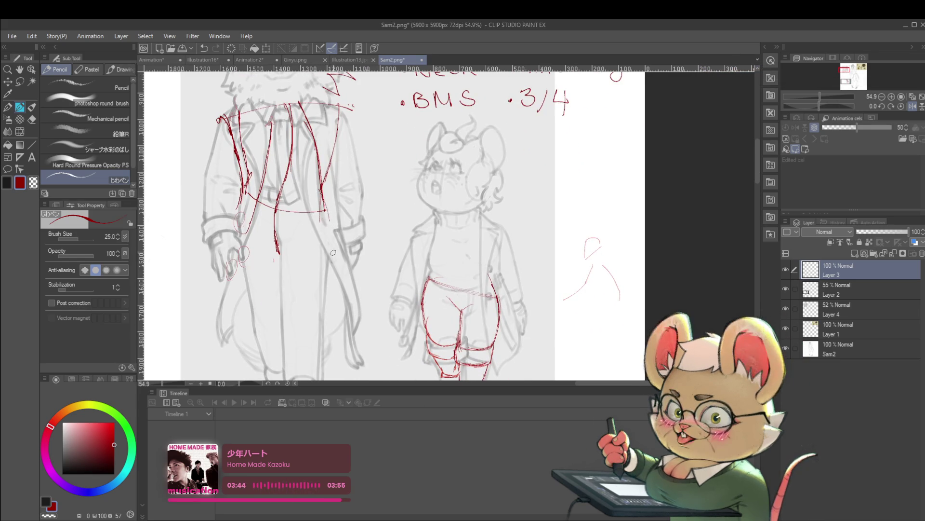
pyautogui.hotkey('ctrl', 'z')
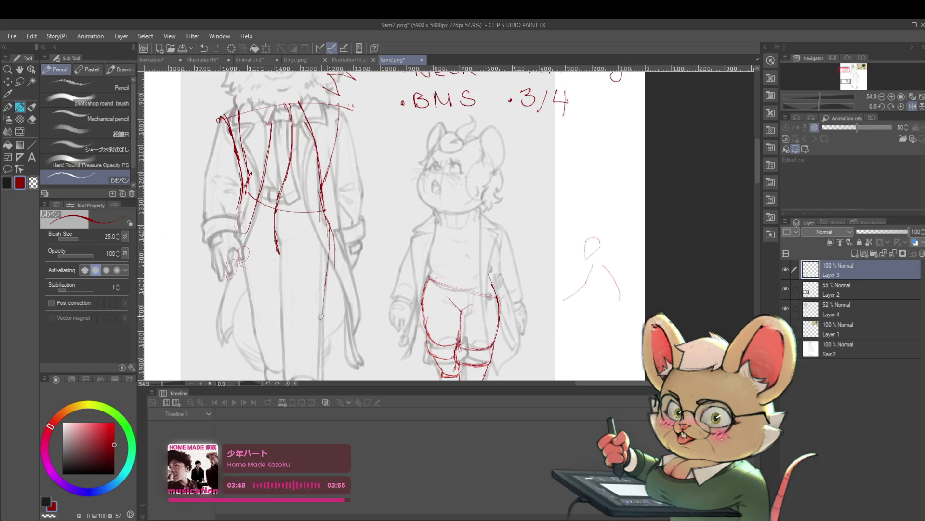
pyautogui.scroll(-3, 313, 243)
pyautogui.scroll(2, 300, 248)
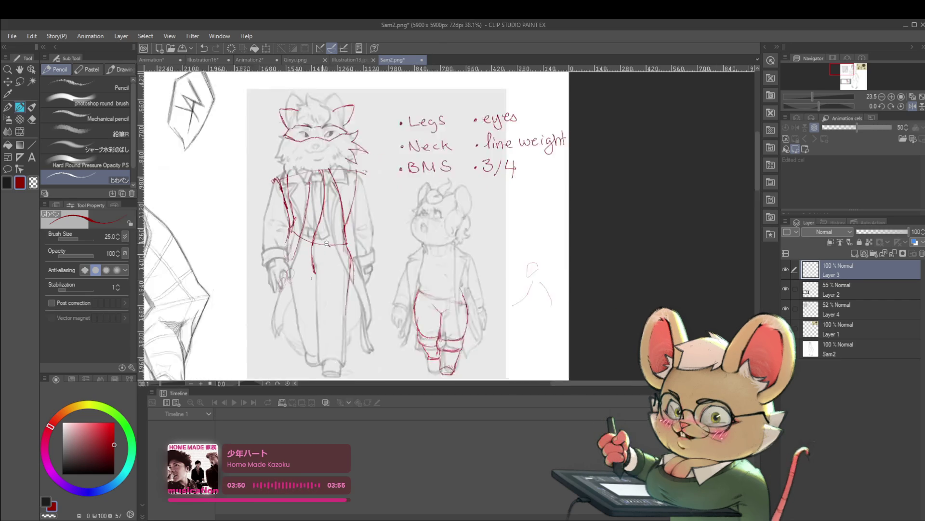
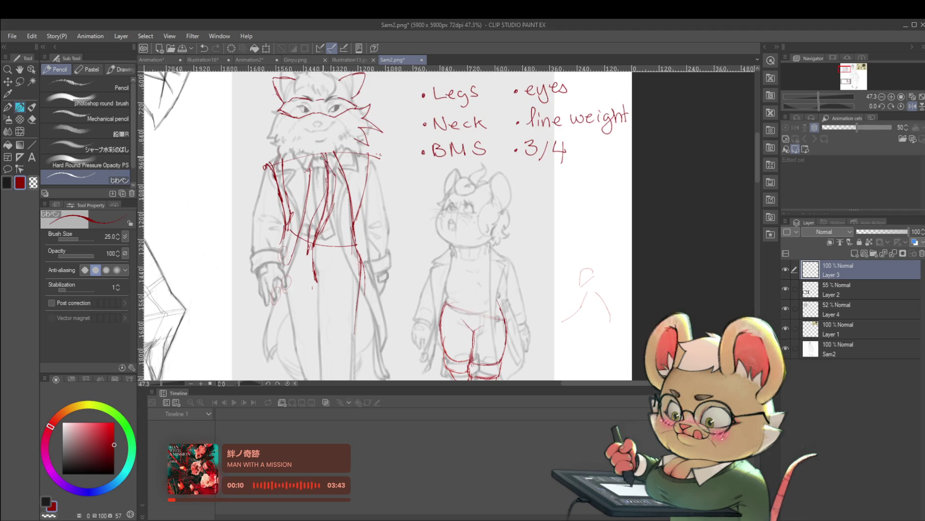
# Lower Layer 4's opacity to 29%
pyautogui.scroll(-3, 347, 157)
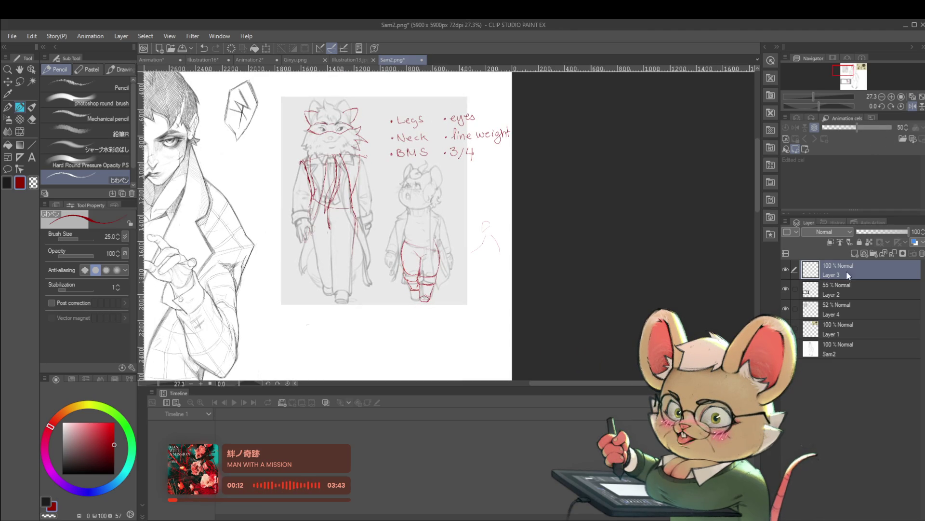
pyautogui.hotkey('alt', '[')
pyautogui.hotkey('alt', '[')
pyautogui.moveTo(880, 230); pyautogui.dragTo(872, 232)
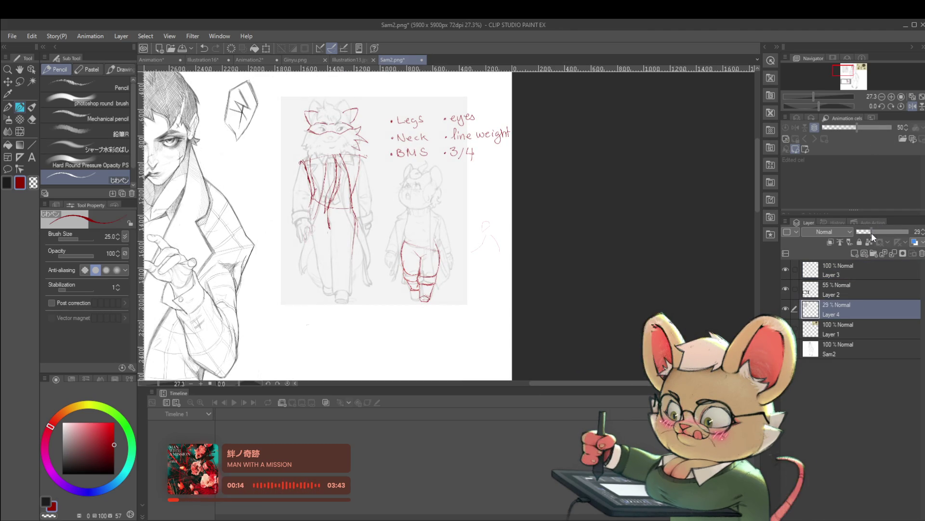
# Back on Layer 3, draw a red stroke around the raccoon's right eye
pyautogui.click(850, 266)
pyautogui.scroll(5, 346, 118)
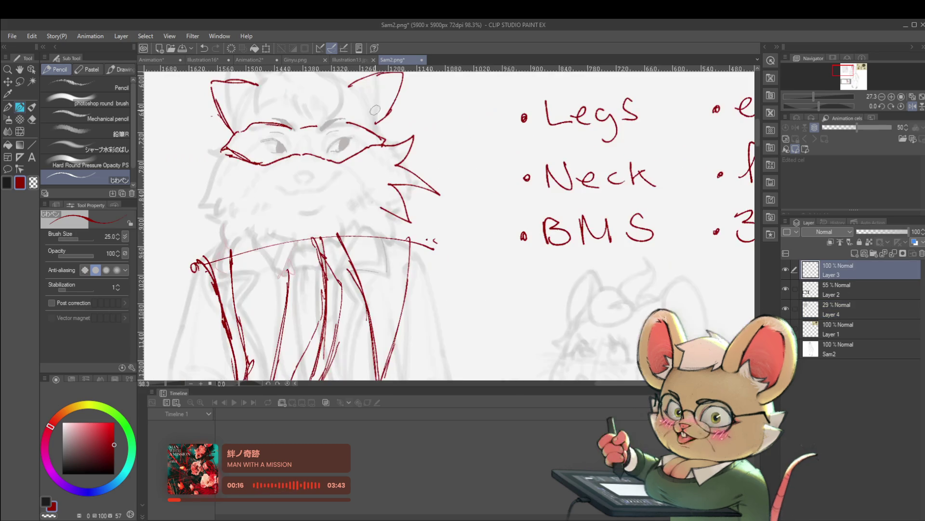
pyautogui.moveTo(330, 154); pyautogui.dragTo(346, 139)
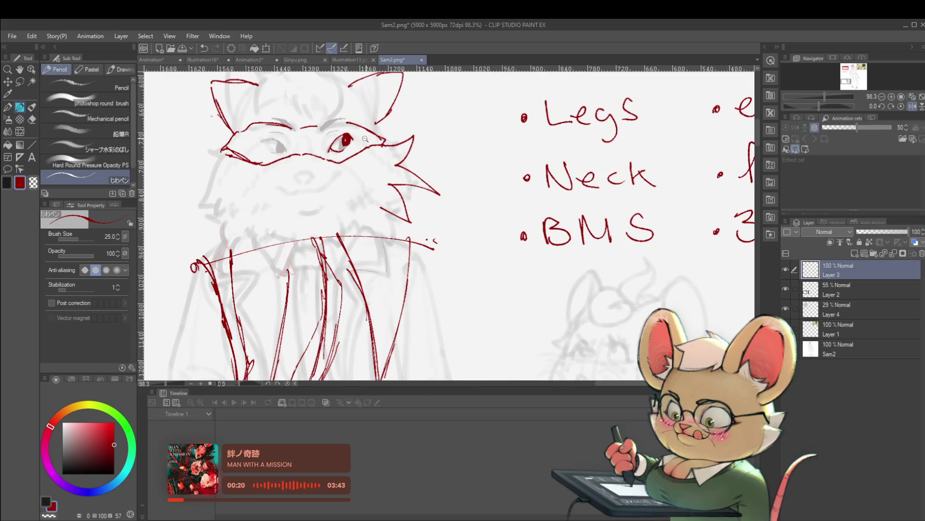
pyautogui.scroll(-5, 365, 139)
# Mirror the view and add red lines along the coat's left side and the raccoon's leg
pyautogui.press('h')
pyautogui.moveTo(650, 264); pyautogui.dragTo(545, 264)
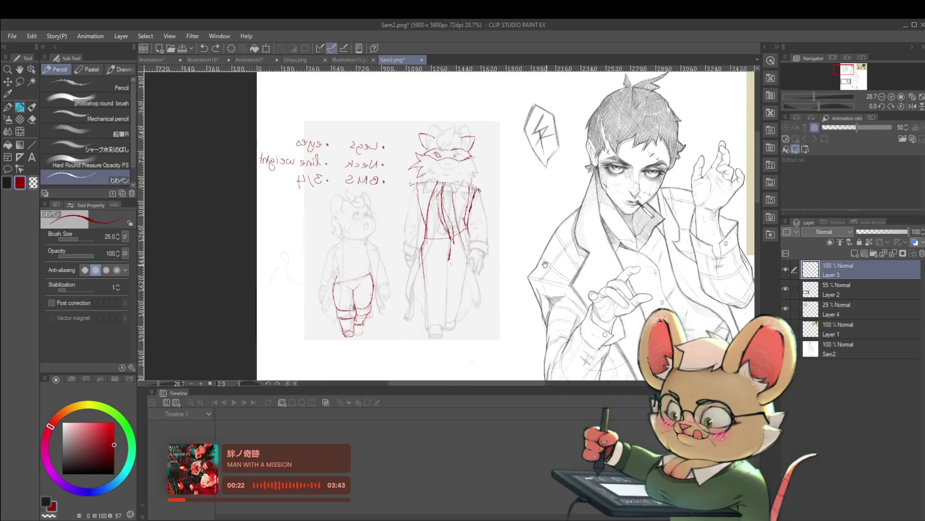
pyautogui.scroll(1, 460, 233)
pyautogui.moveTo(423, 252)
pyautogui.mouseDown()
pyautogui.moveTo(398, 326)
pyautogui.moveTo(400, 282)
pyautogui.mouseUp()
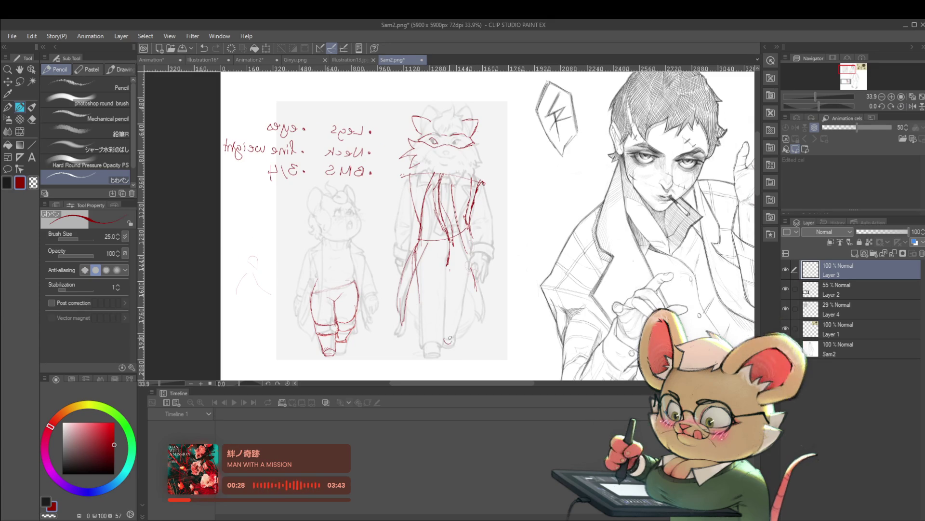
pyautogui.moveTo(452, 333); pyautogui.dragTo(459, 311)
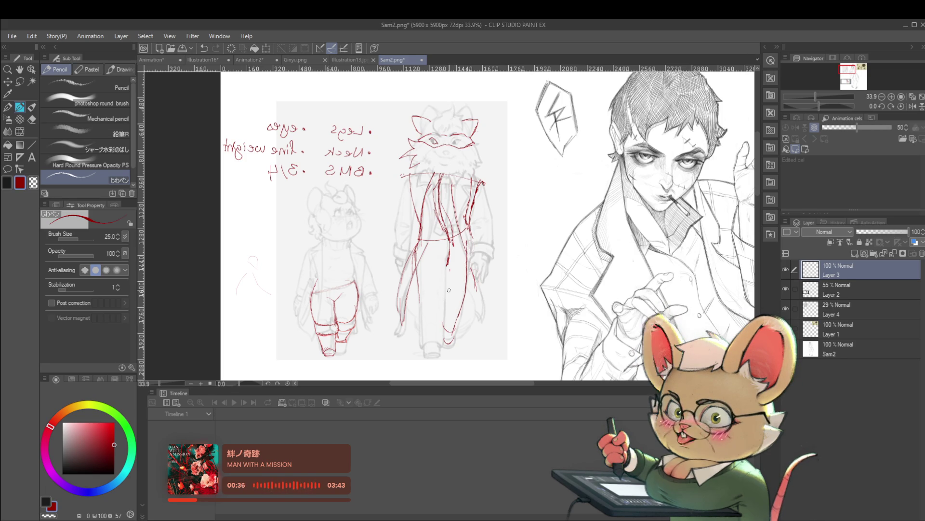
pyautogui.moveTo(447, 292)
pyautogui.mouseDown()
pyautogui.moveTo(462, 326)
pyautogui.moveTo(458, 346)
pyautogui.mouseUp()
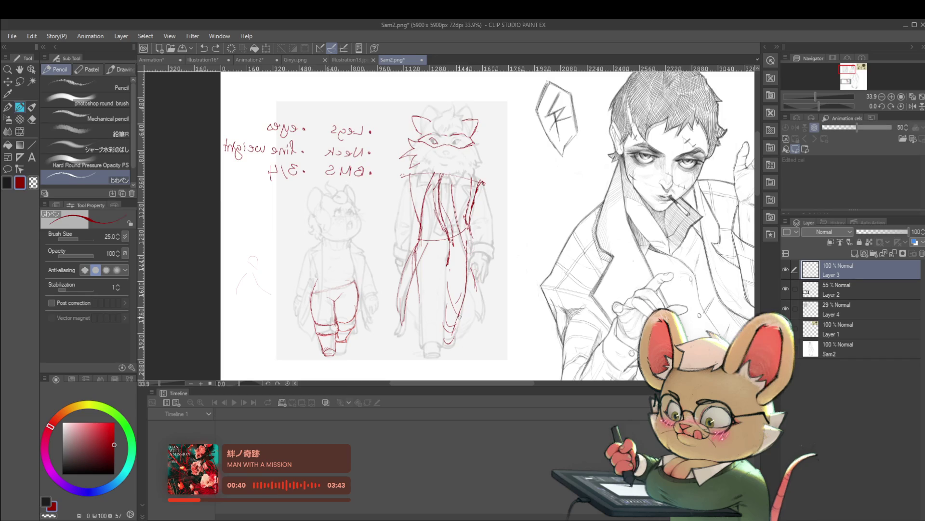
pyautogui.scroll(-2, 463, 294)
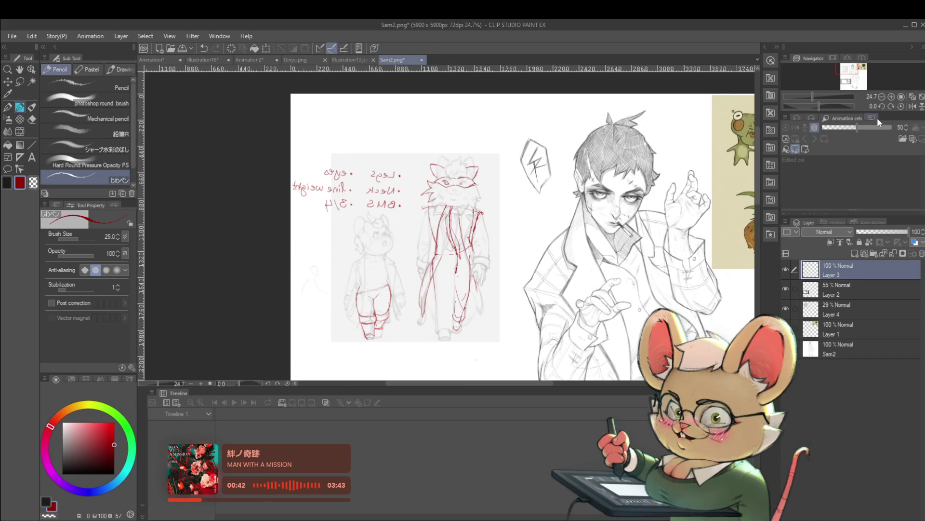
# Unmirror the view, undo the last stroke and redraw the leg line
pyautogui.click(912, 106)
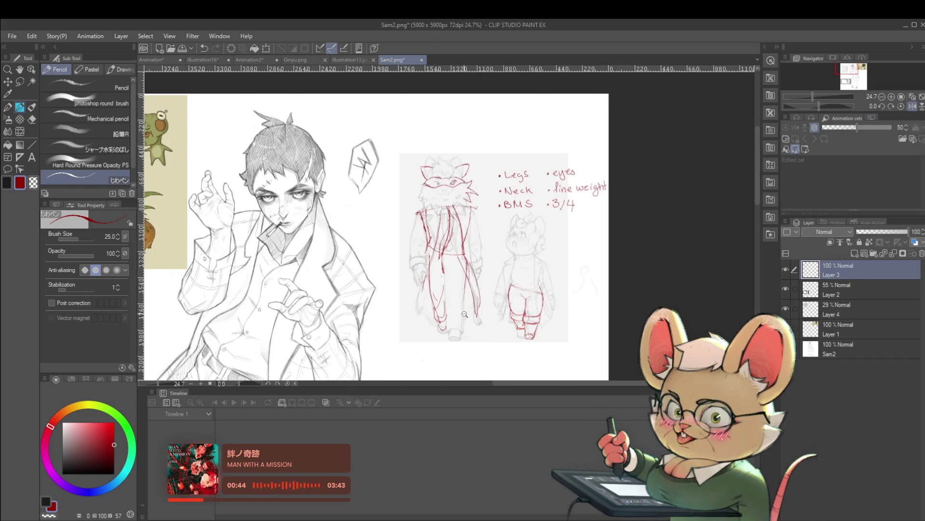
pyautogui.scroll(4, 465, 314)
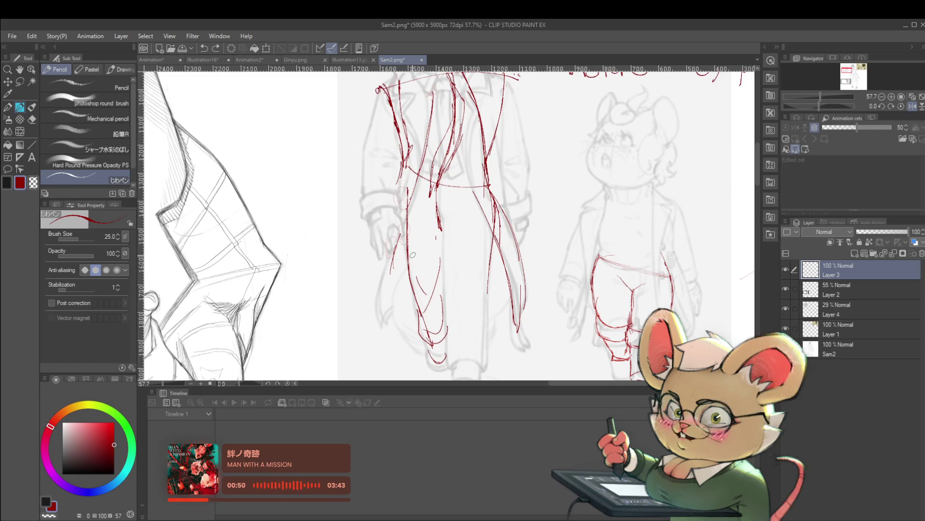
pyautogui.scroll(-3, 547, 261)
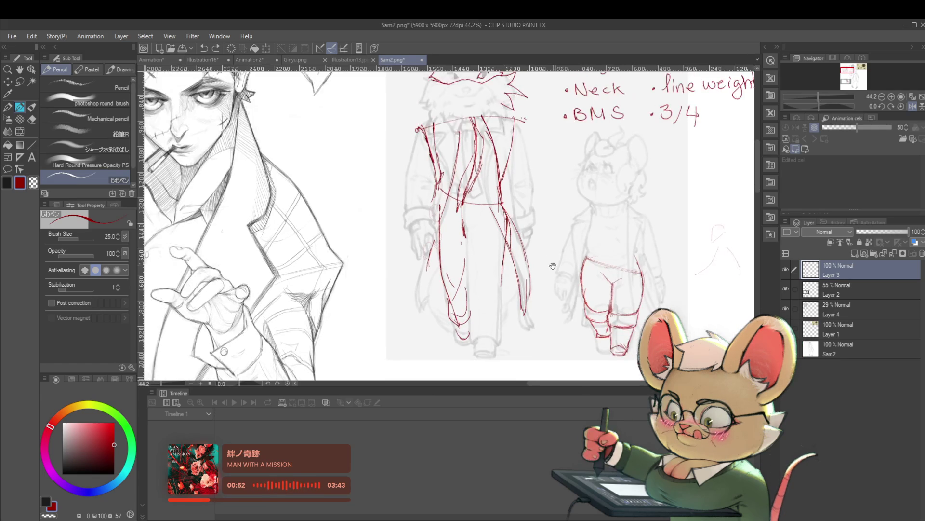
pyautogui.scroll(-2, 473, 243)
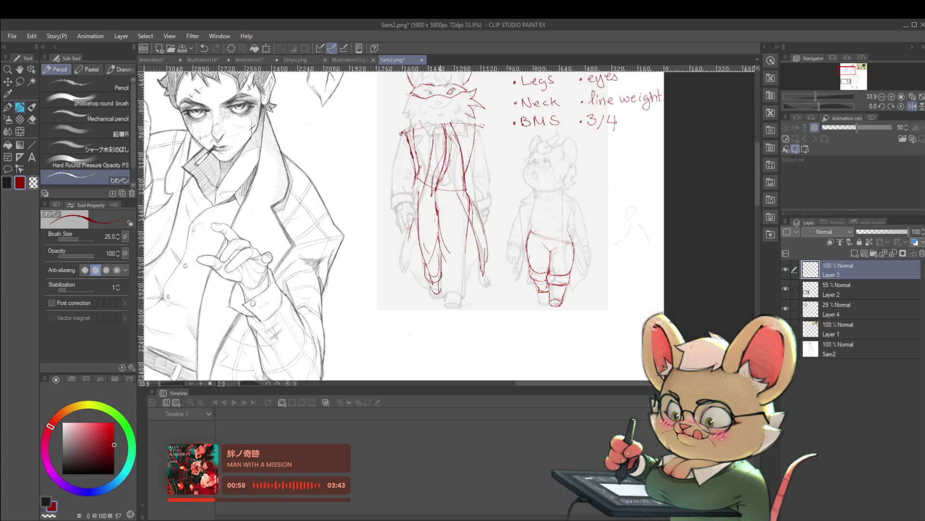
pyautogui.hotkey('ctrl', 'z')
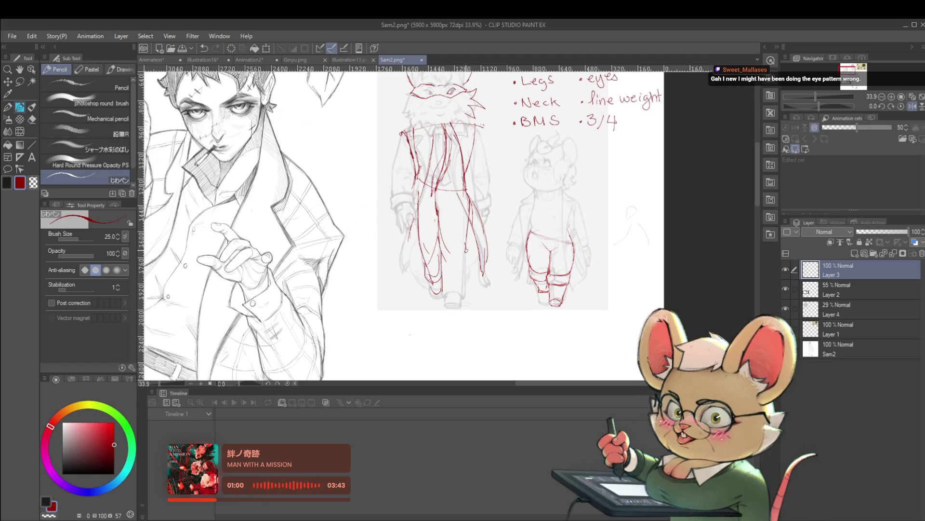
pyautogui.moveTo(465, 249); pyautogui.dragTo(462, 293)
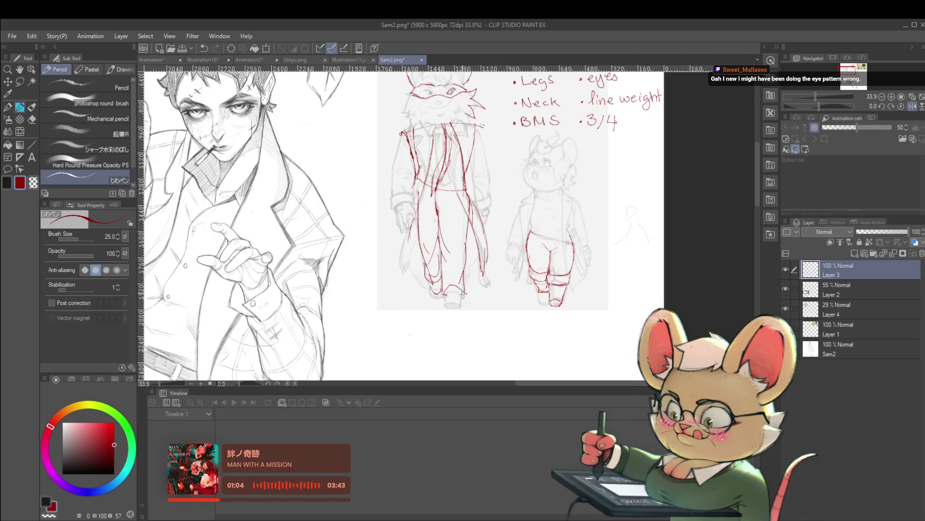
pyautogui.scroll(-3, 462, 293)
pyautogui.scroll(4, 484, 289)
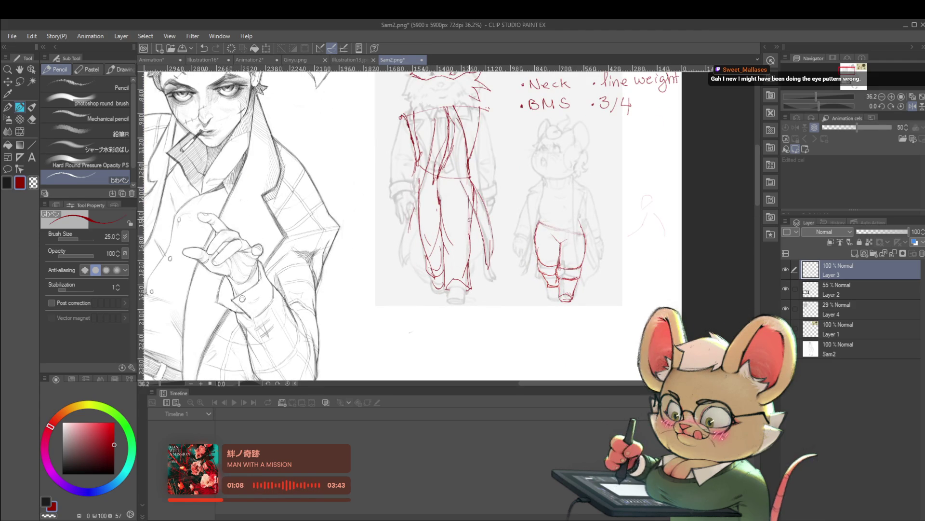
pyautogui.scroll(-3, 418, 340)
pyautogui.scroll(3, 456, 282)
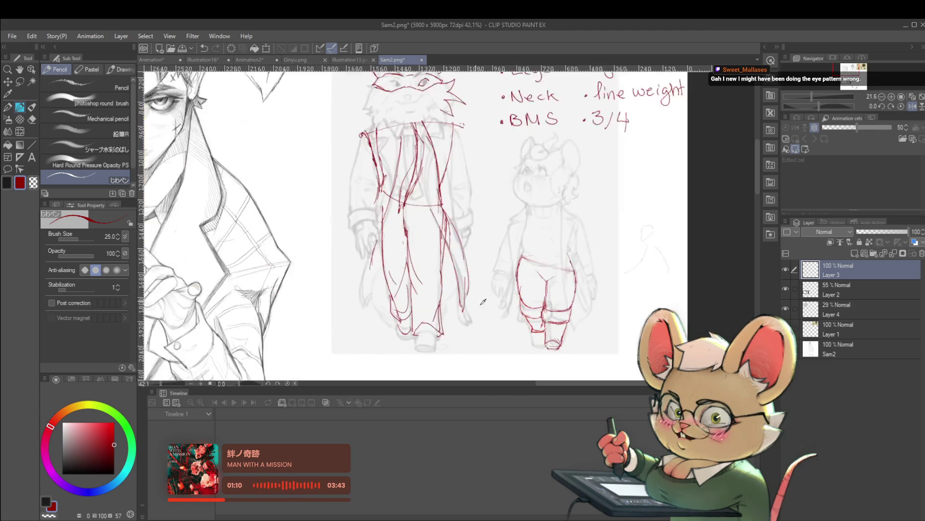
pyautogui.scroll(-4, 426, 306)
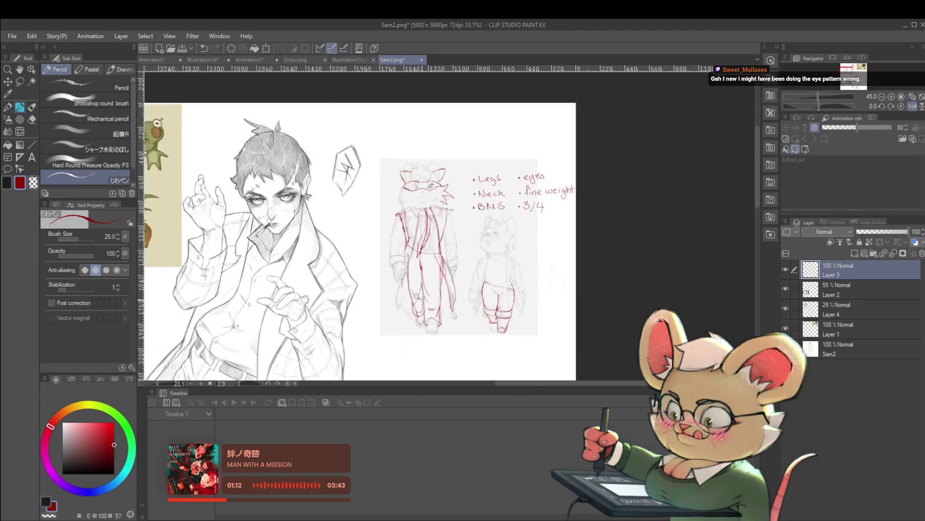
# Mirror the view again and close off the shoe shape at the foot
pyautogui.click(913, 107)
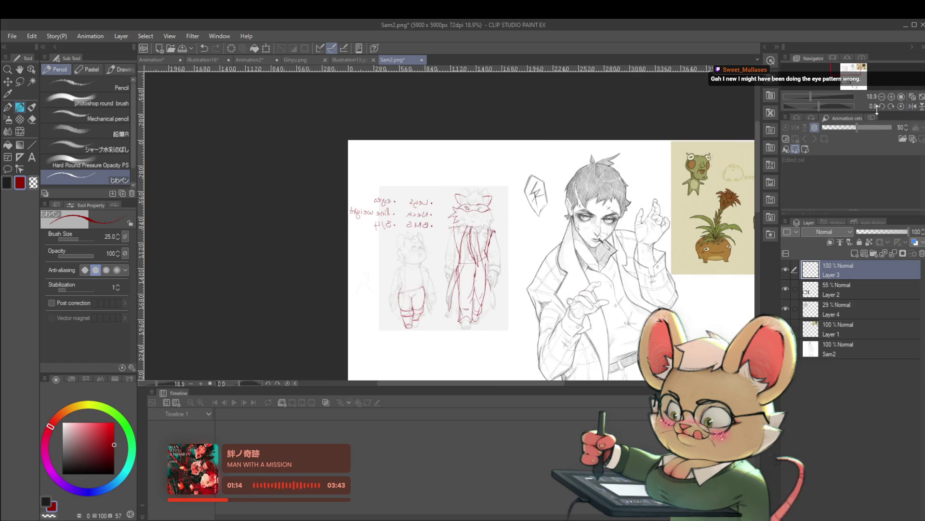
pyautogui.scroll(5, 459, 325)
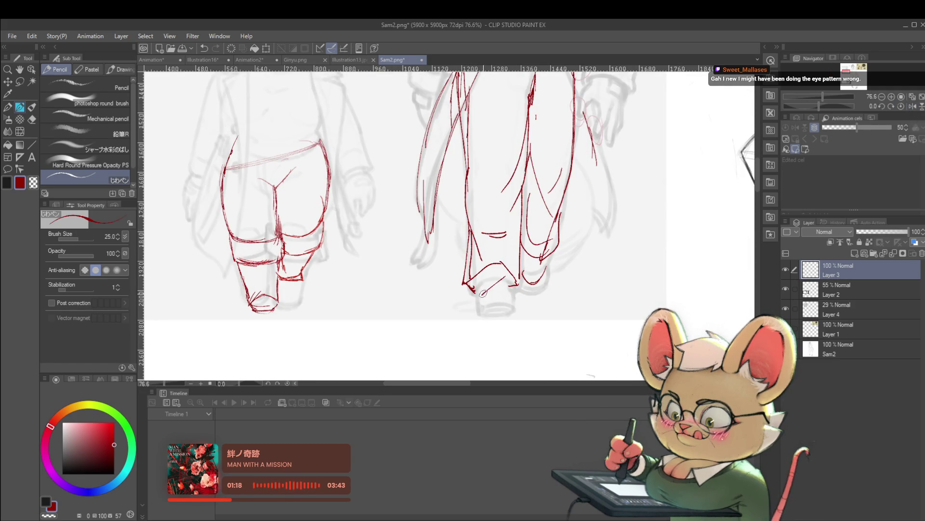
pyautogui.moveTo(515, 281)
pyautogui.mouseDown()
pyautogui.moveTo(516, 305)
pyautogui.moveTo(485, 302)
pyautogui.moveTo(484, 310)
pyautogui.moveTo(485, 295)
pyautogui.mouseUp()
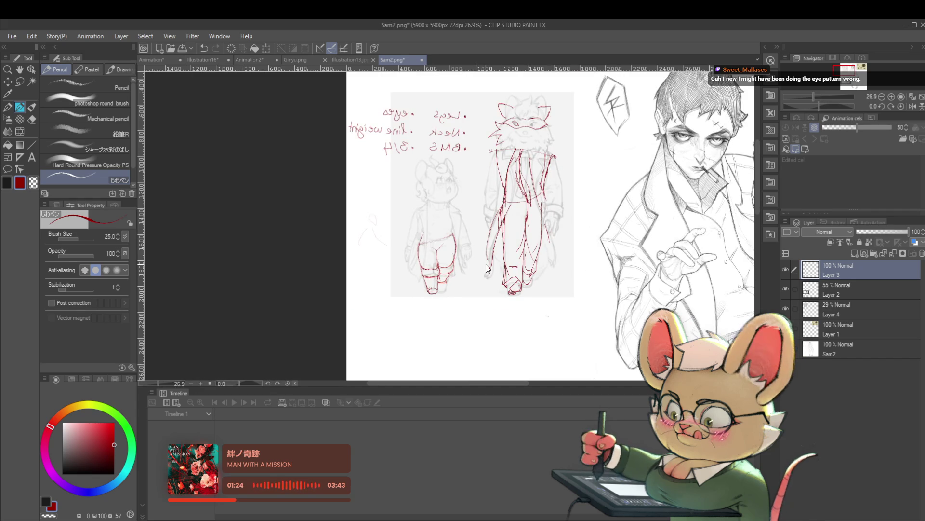
pyautogui.moveTo(606, 278); pyautogui.dragTo(562, 343)
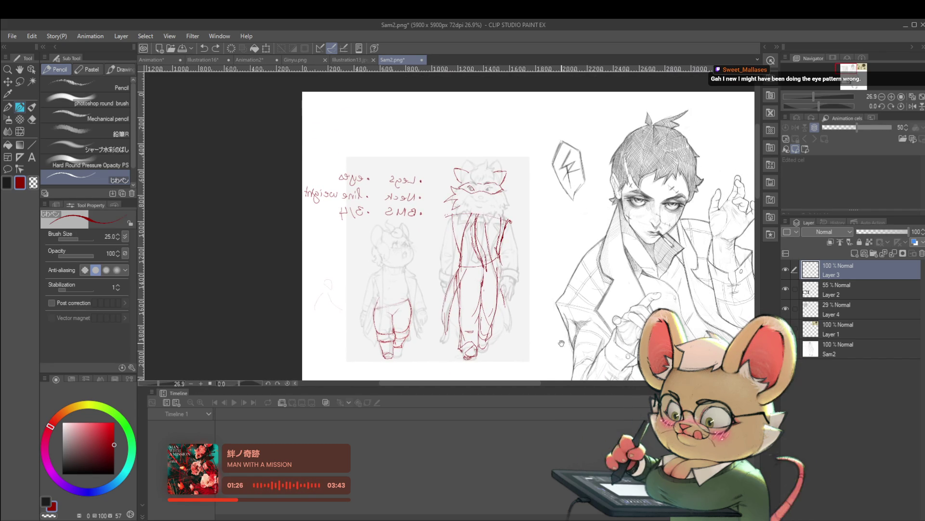
pyautogui.scroll(3, 480, 242)
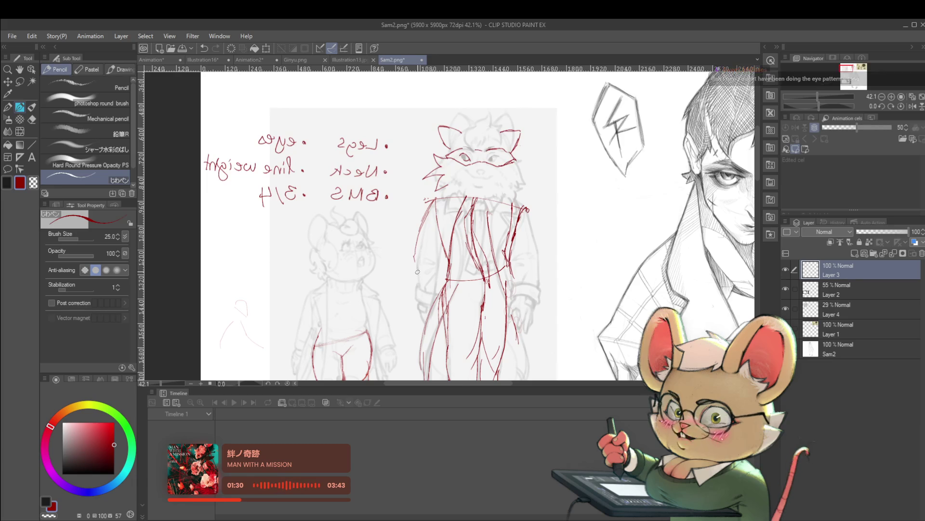
# Discard two trial left-outline strokes, then outline the figure's right arm and hand
pyautogui.moveTo(415, 254); pyautogui.dragTo(422, 288)
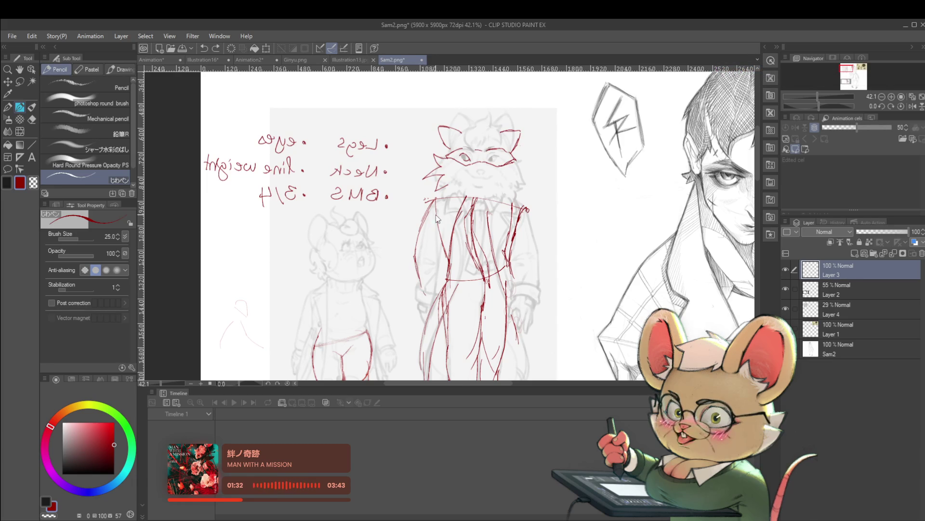
pyautogui.hotkey('ctrl', 'z')
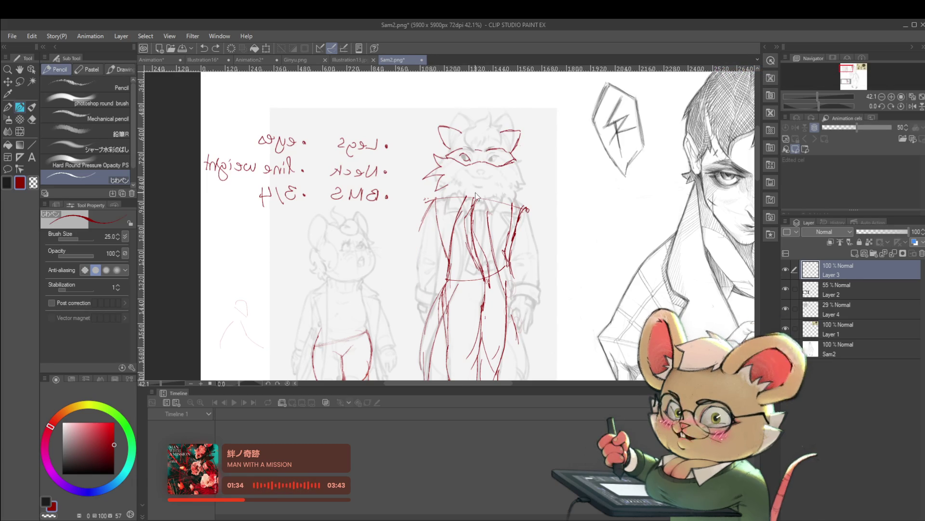
pyautogui.hotkey('ctrl', 'z')
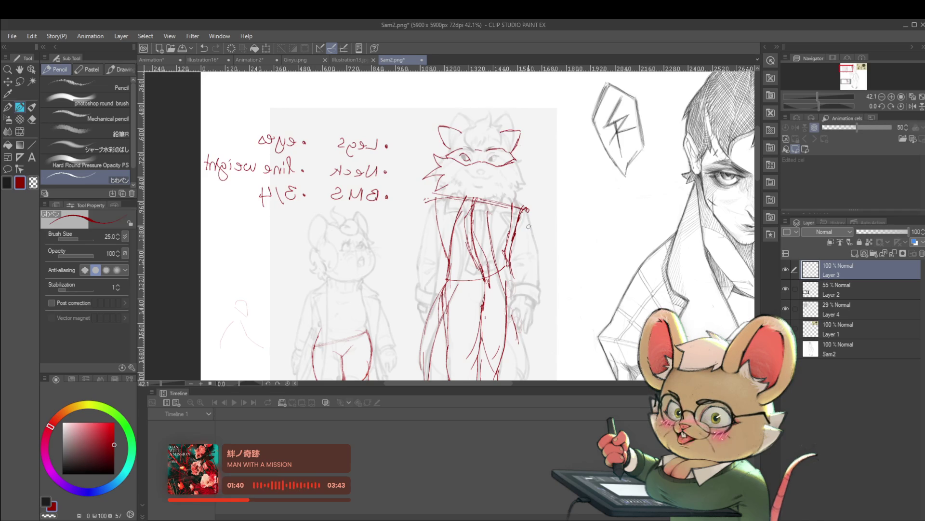
pyautogui.moveTo(535, 257); pyautogui.dragTo(541, 285)
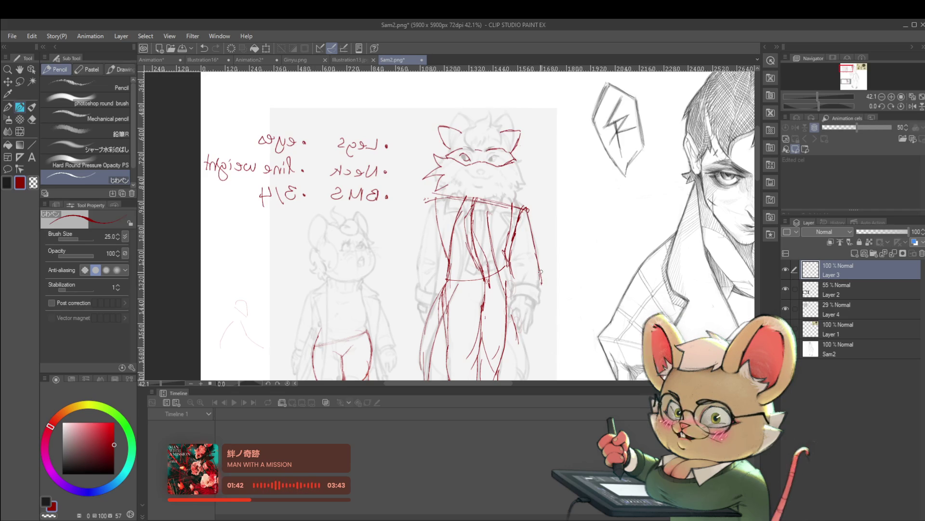
pyautogui.moveTo(517, 318)
pyautogui.mouseDown()
pyautogui.moveTo(507, 311)
pyautogui.moveTo(532, 316)
pyautogui.moveTo(534, 292)
pyautogui.mouseUp()
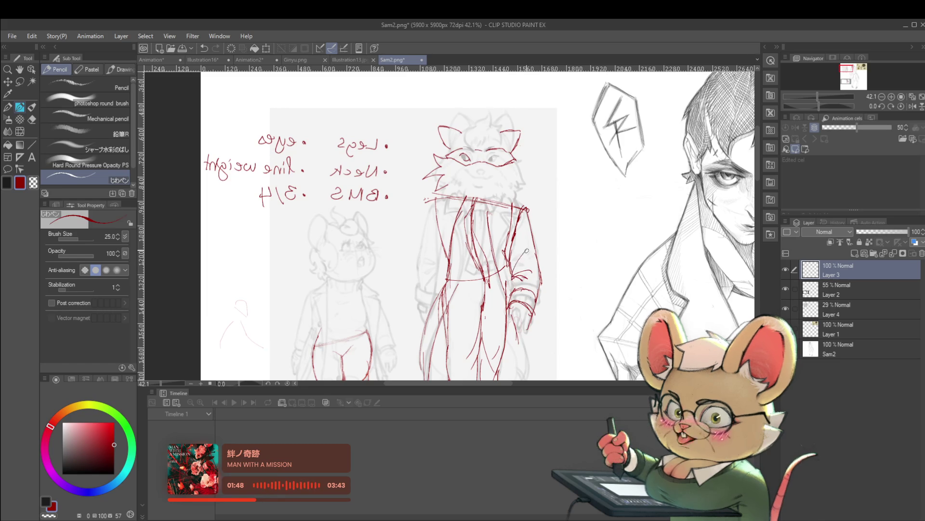
pyautogui.moveTo(517, 272); pyautogui.dragTo(510, 286)
# Draw a short red stroke down the coat's left edge and unmirror the view
pyautogui.scroll(-5, 522, 266)
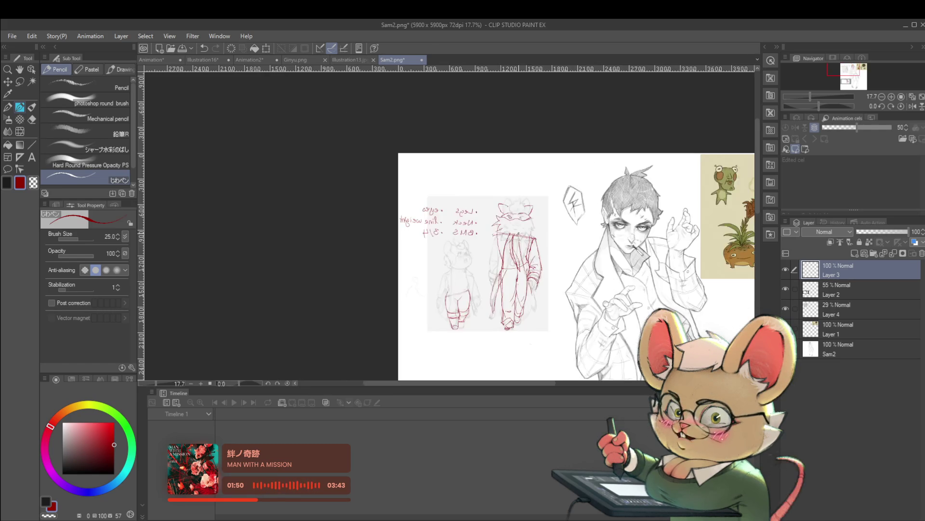
pyautogui.scroll(5, 533, 273)
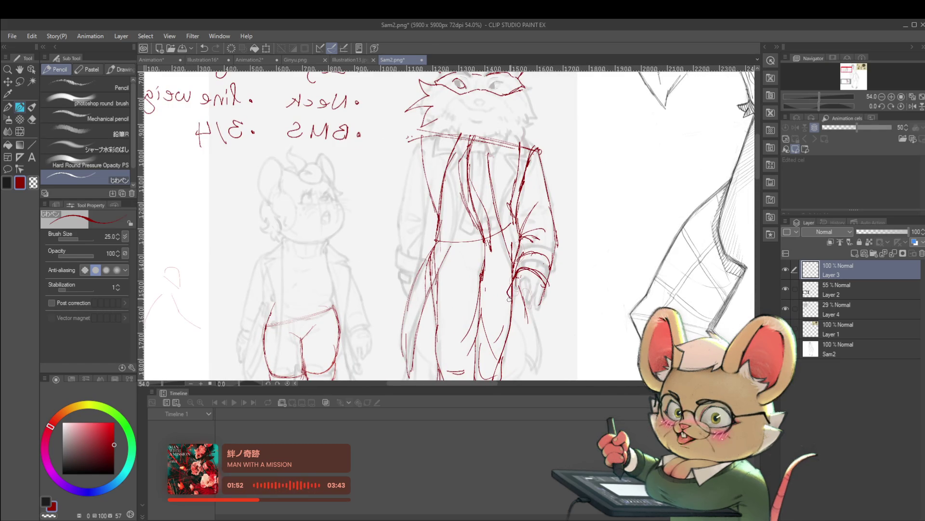
pyautogui.scroll(-4, 535, 296)
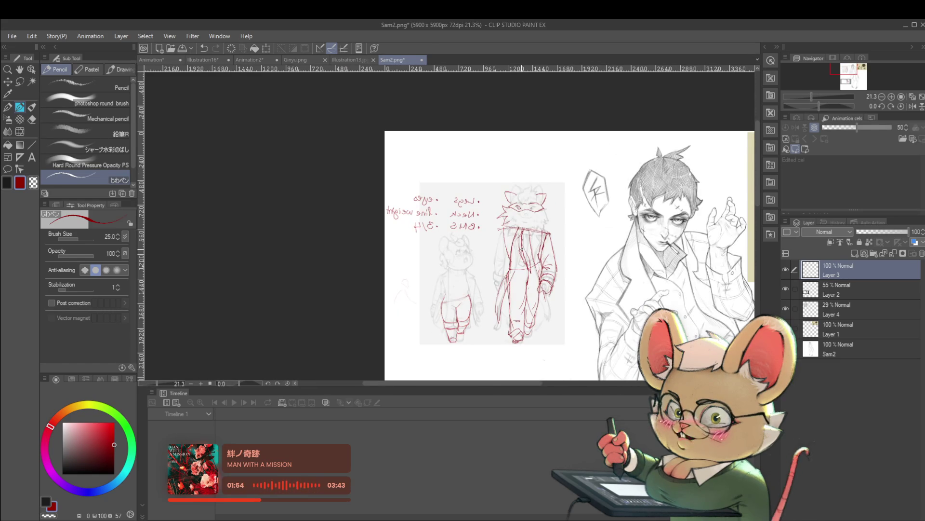
pyautogui.scroll(2, 522, 248)
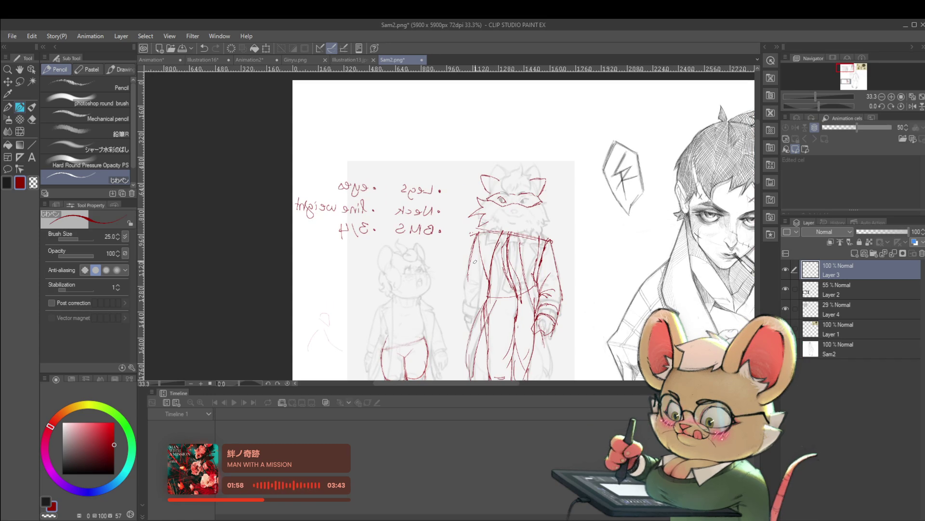
pyautogui.moveTo(472, 247); pyautogui.dragTo(471, 279)
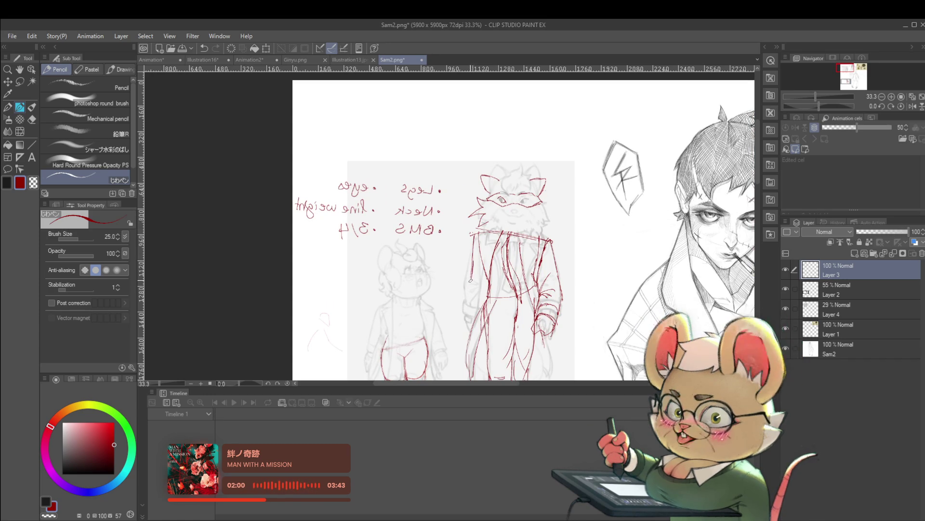
pyautogui.scroll(-2, 510, 245)
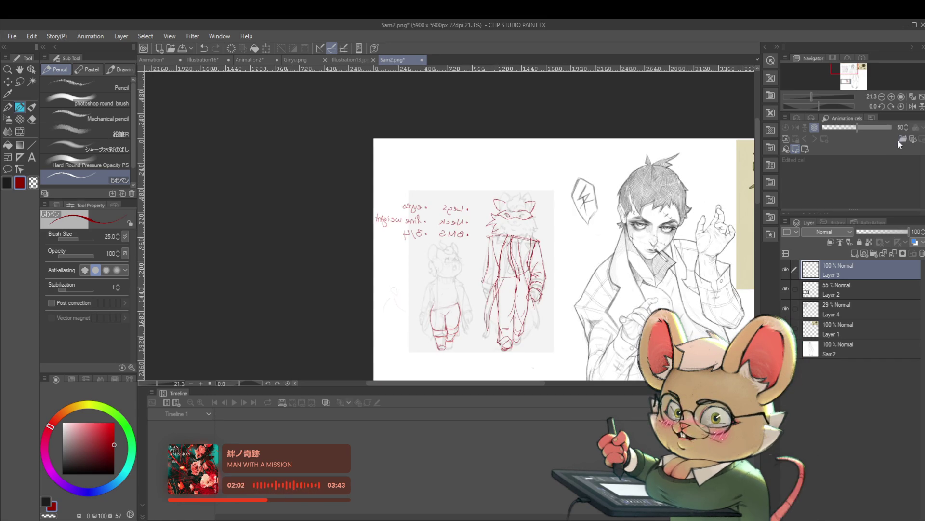
pyautogui.click(910, 106)
pyautogui.scroll(3, 408, 240)
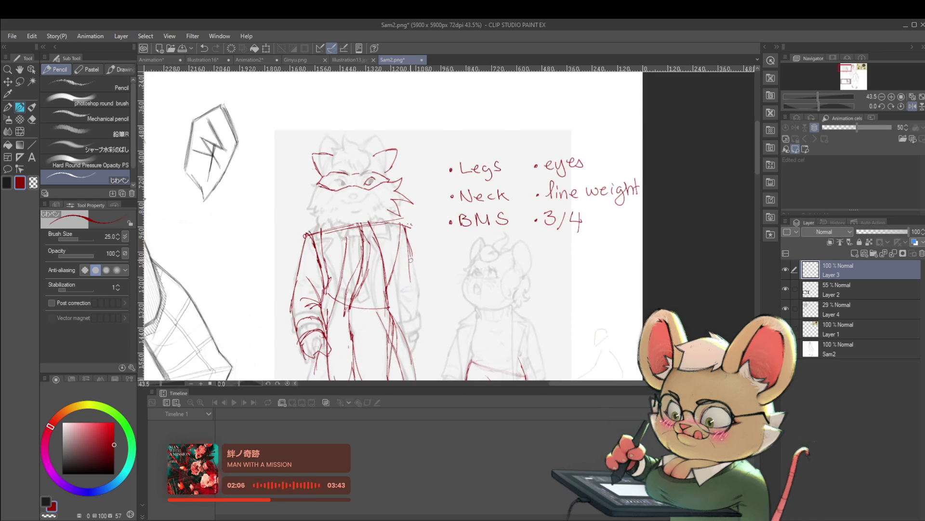
# Extend the raccoon's right-side contour and draw the jacket's waistline
pyautogui.moveTo(410, 241); pyautogui.dragTo(414, 285)
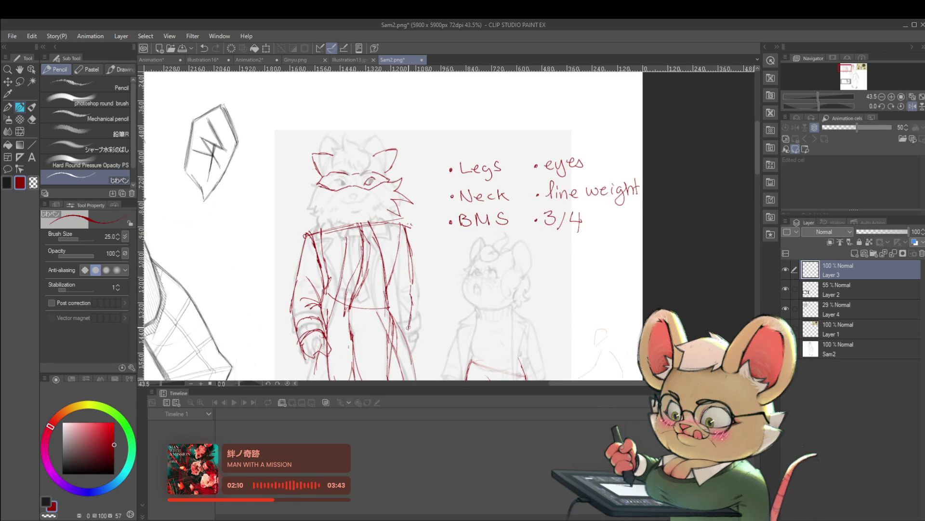
pyautogui.scroll(-5, 428, 295)
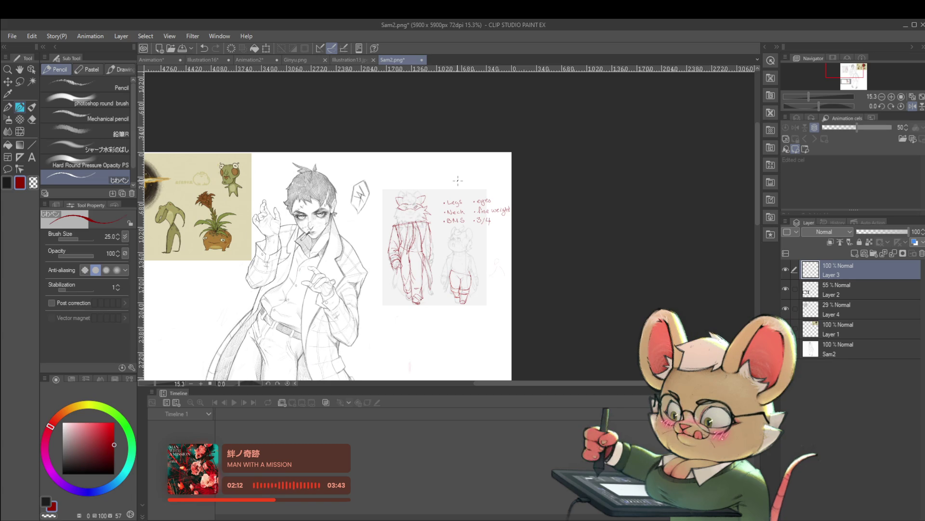
pyautogui.scroll(3, 457, 226)
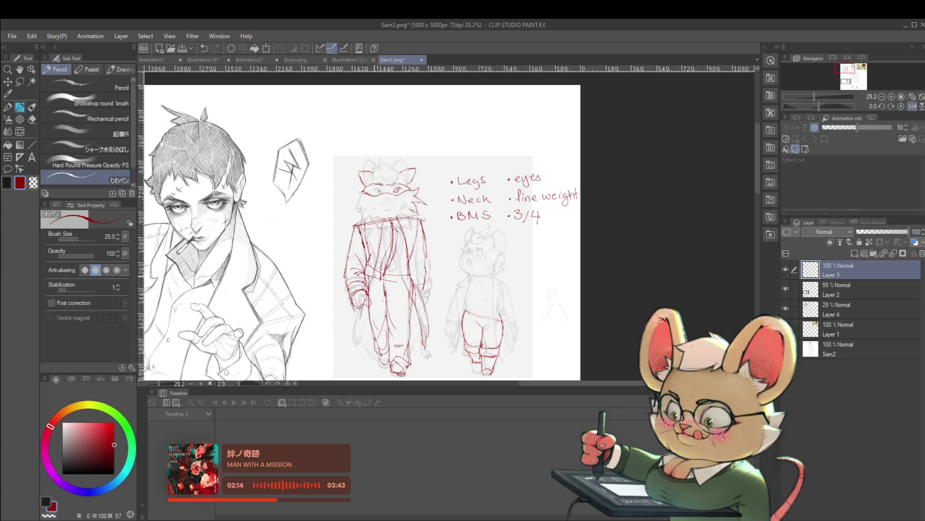
pyautogui.moveTo(360, 271); pyautogui.dragTo(414, 284)
pyautogui.scroll(-2, 414, 324)
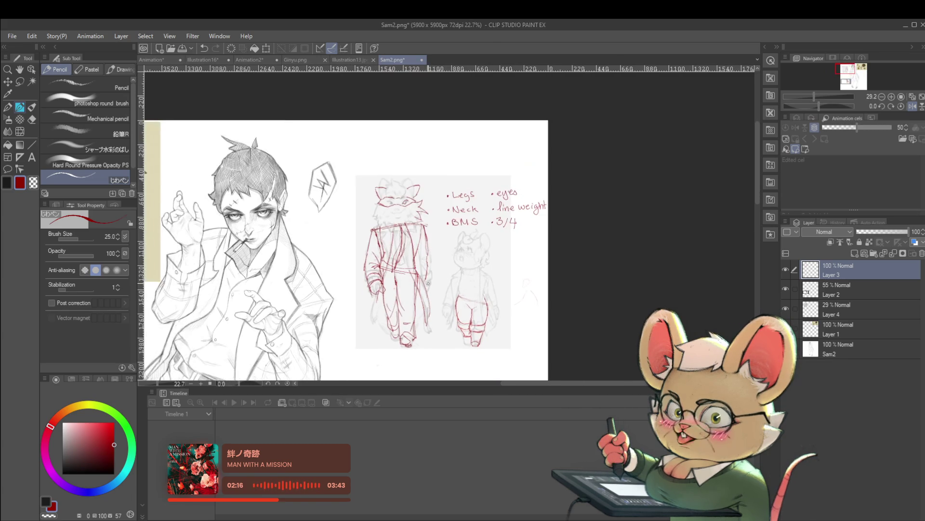
pyautogui.scroll(4, 382, 273)
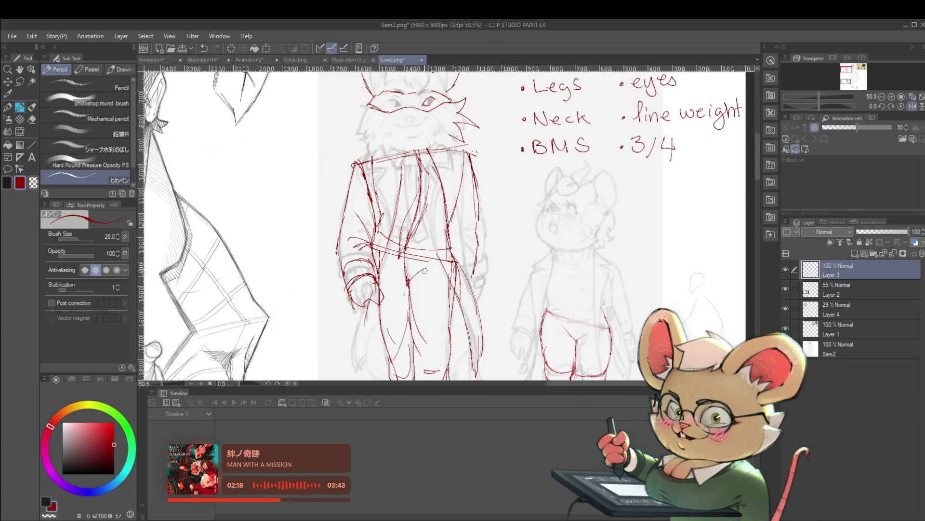
pyautogui.moveTo(405, 283); pyautogui.dragTo(432, 270)
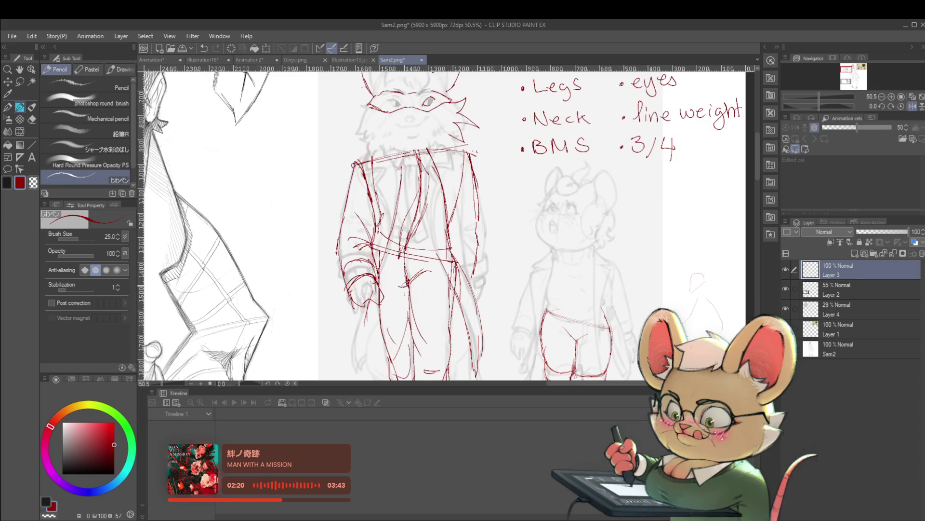
# Sketch spiky fur on the head's left side and a stroke at the collar
pyautogui.scroll(-4, 395, 279)
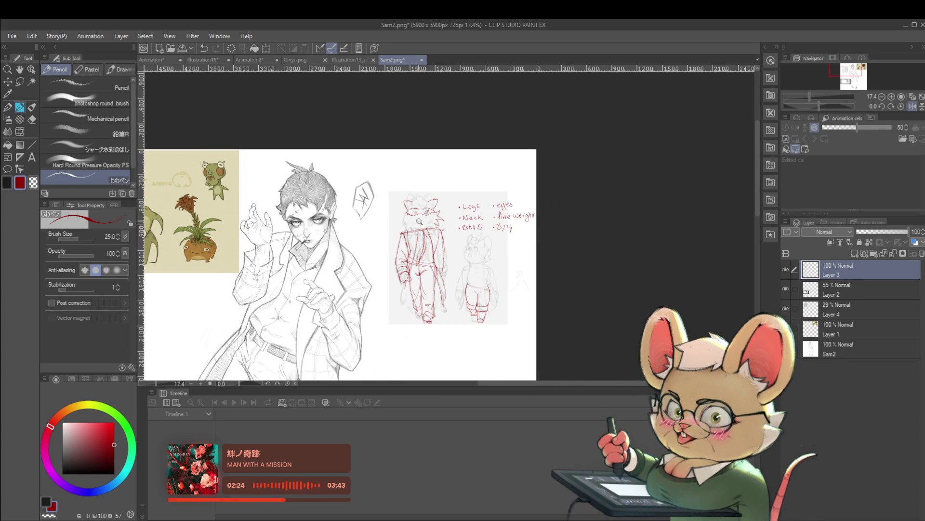
pyautogui.scroll(4, 407, 218)
pyautogui.moveTo(392, 213); pyautogui.dragTo(393, 230)
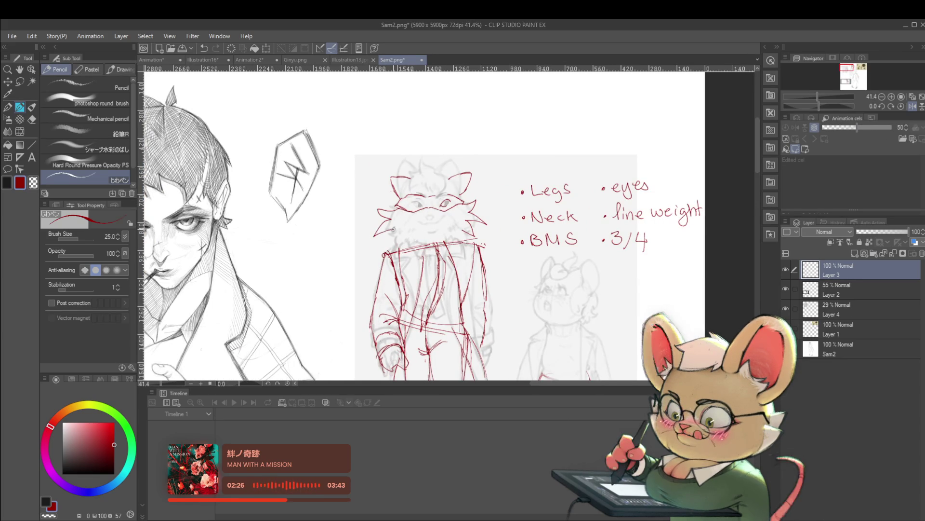
pyautogui.scroll(-4, 401, 231)
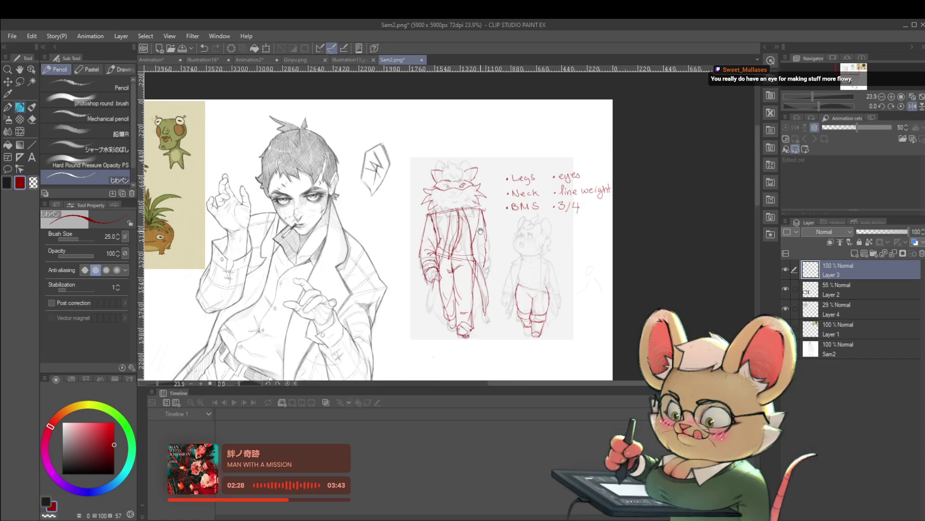
pyautogui.scroll(5, 433, 210)
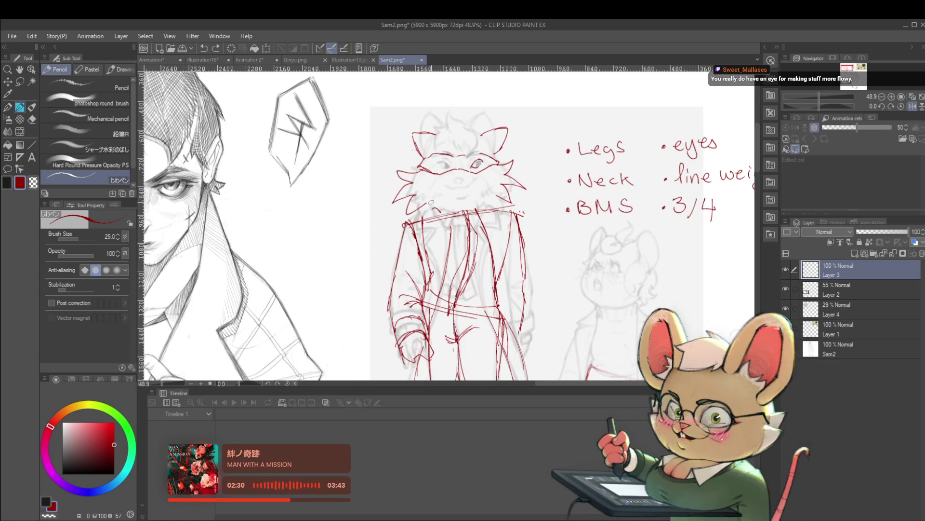
pyautogui.moveTo(431, 203)
pyautogui.mouseDown()
pyautogui.moveTo(445, 210)
pyautogui.moveTo(436, 224)
pyautogui.moveTo(454, 231)
pyautogui.mouseUp()
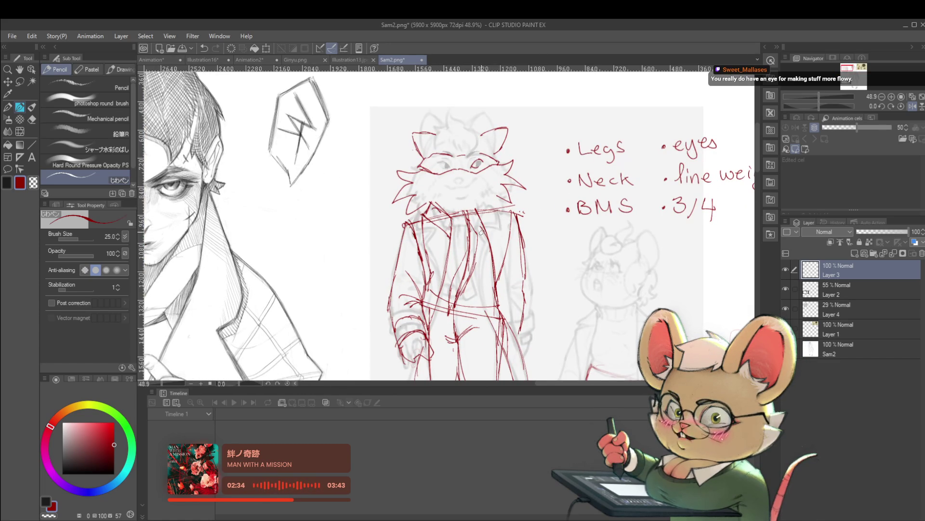
# Mirror the view and refine the upper and lower left arm lines
pyautogui.scroll(-4, 493, 197)
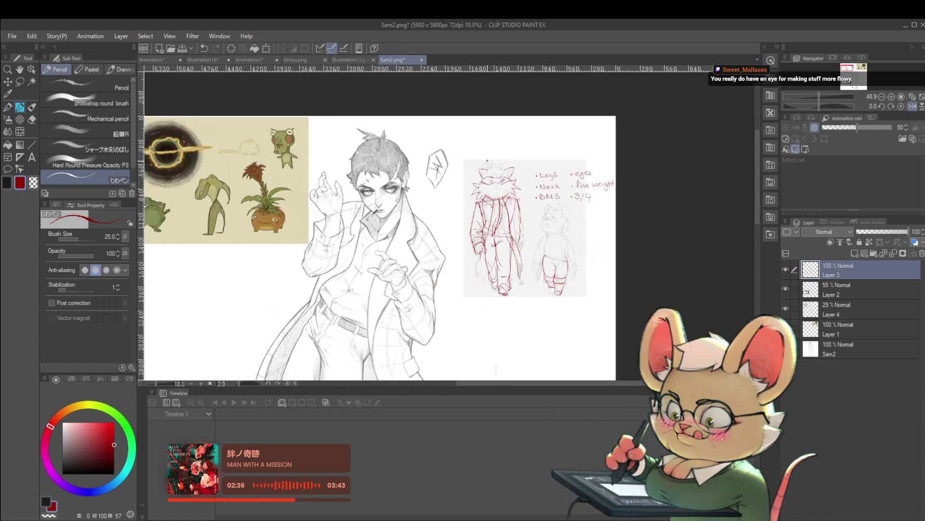
pyautogui.click(913, 107)
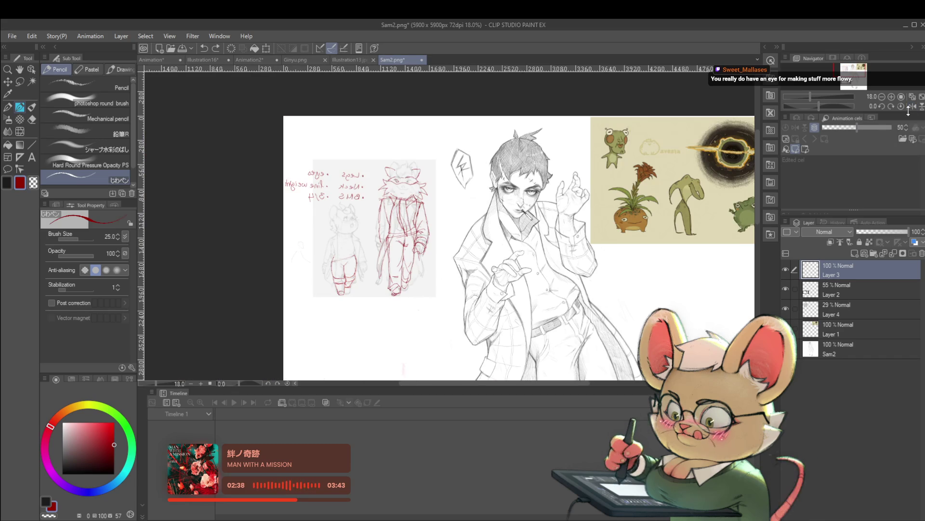
pyautogui.scroll(3, 427, 202)
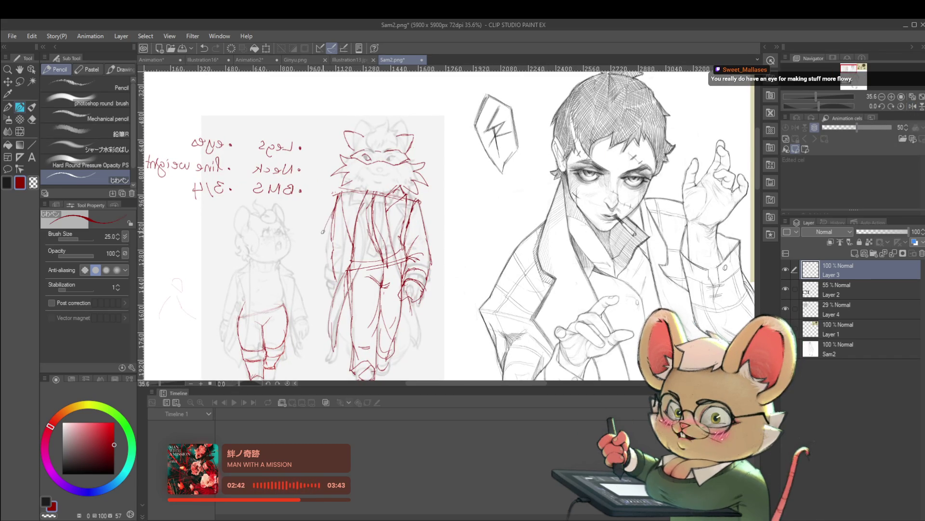
pyautogui.moveTo(322, 259); pyautogui.dragTo(316, 273)
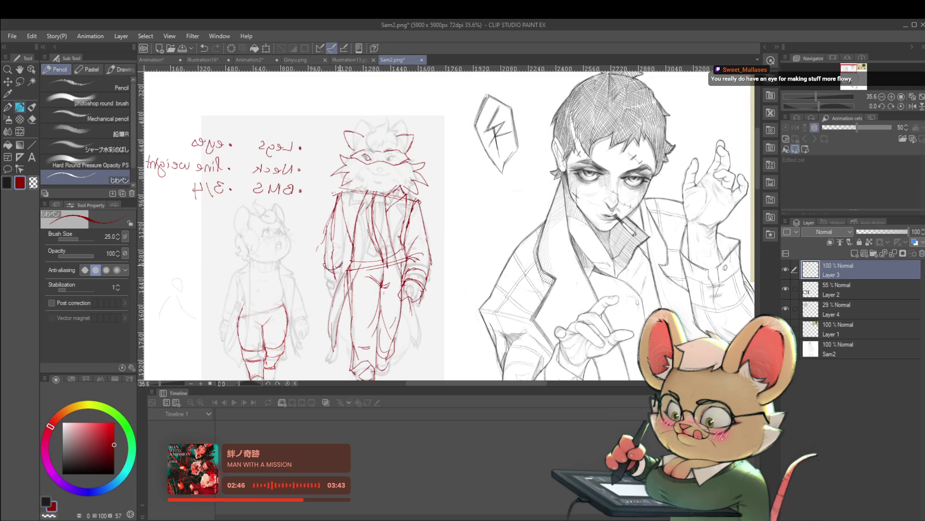
pyautogui.moveTo(326, 273); pyautogui.dragTo(329, 284)
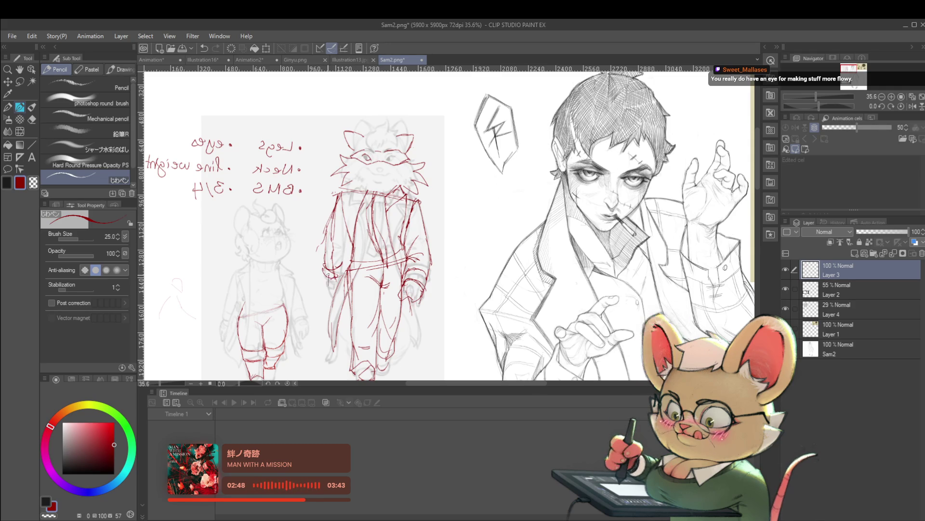
pyautogui.scroll(-2, 336, 272)
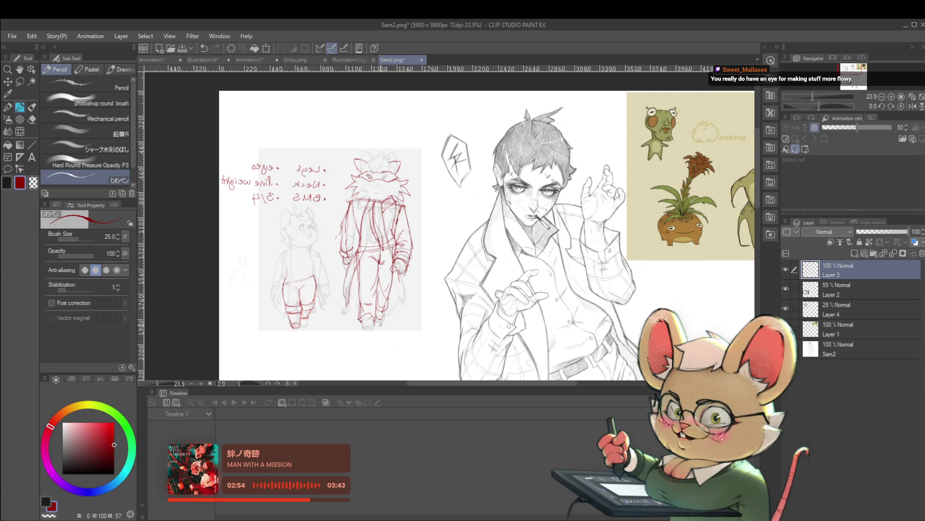
# Push the sketch's feet into shape with Liquify, then darken the right leg with the pencil
pyautogui.click(24, 131)
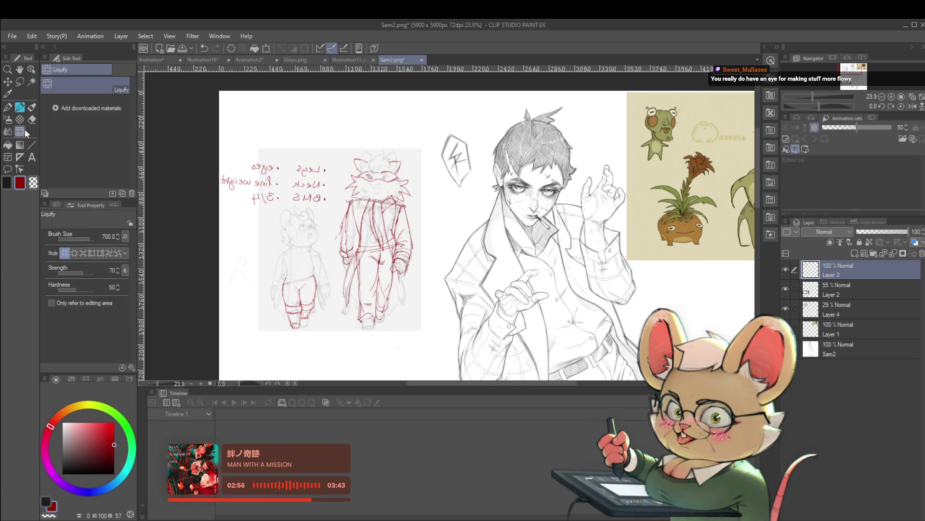
pyautogui.moveTo(364, 313)
pyautogui.mouseDown()
pyautogui.moveTo(372, 331)
pyautogui.moveTo(361, 341)
pyautogui.moveTo(376, 364)
pyautogui.mouseUp()
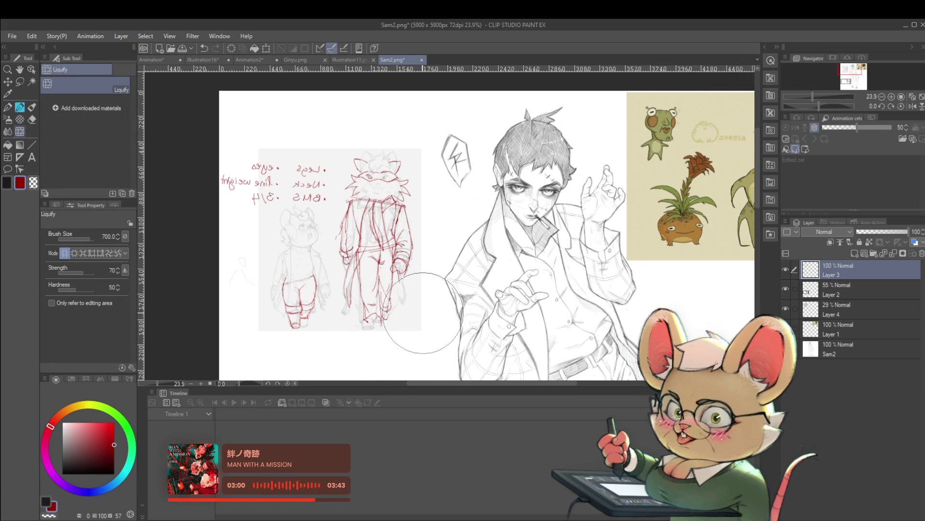
pyautogui.press('p')
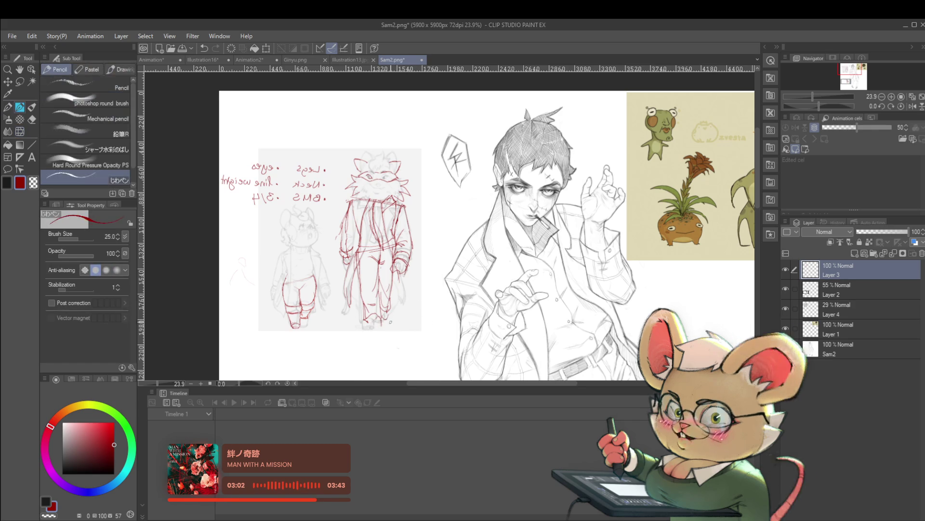
pyautogui.moveTo(374, 309); pyautogui.dragTo(383, 328)
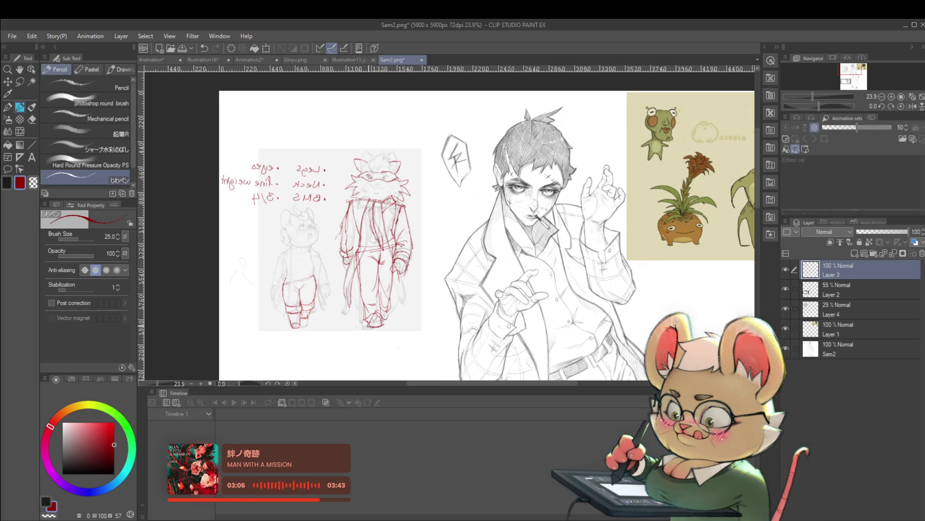
# Unmirror the view and undo the last two leg and foot strokes
pyautogui.scroll(-3, 418, 273)
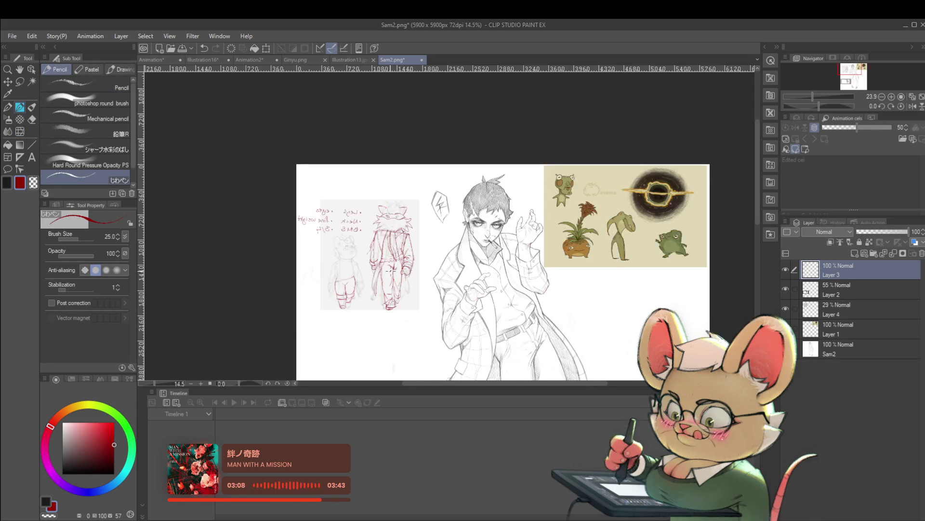
pyautogui.click(912, 106)
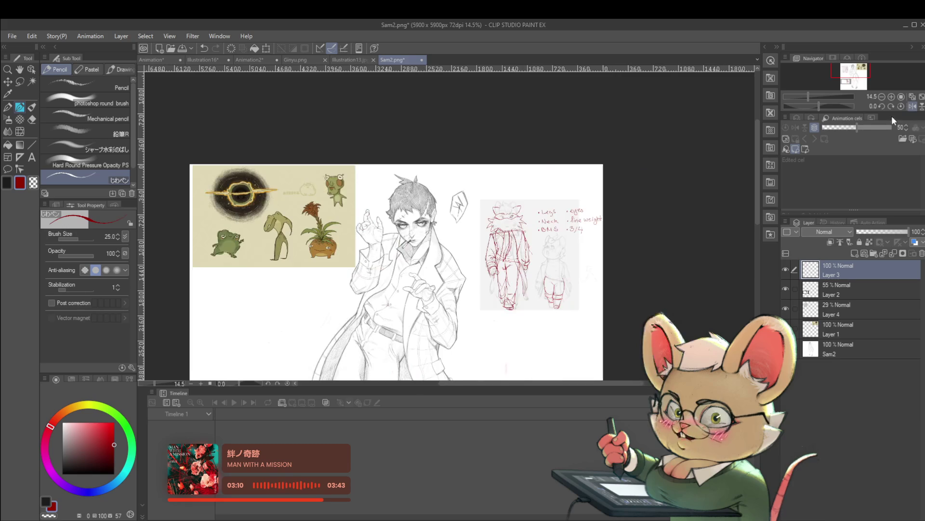
pyautogui.scroll(4, 526, 261)
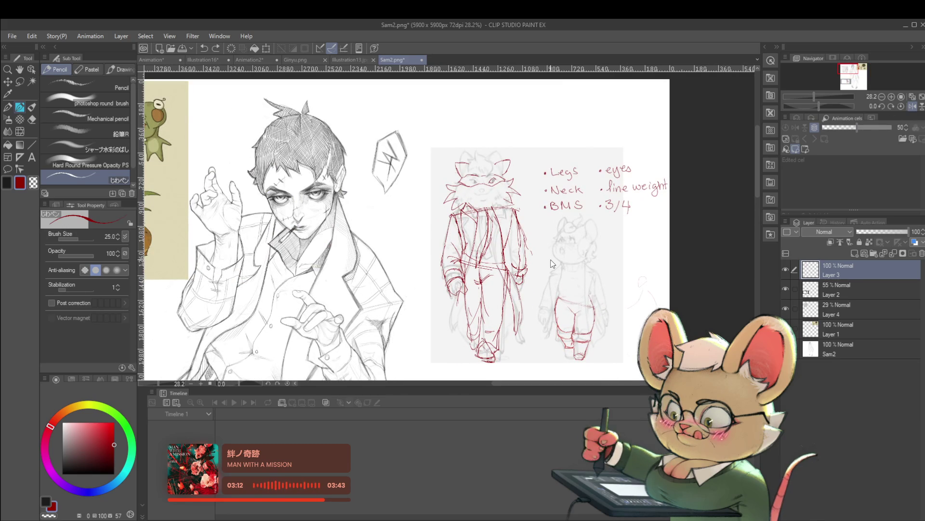
pyautogui.hotkey('ctrl', 'z')
pyautogui.hotkey('ctrl', 'z')
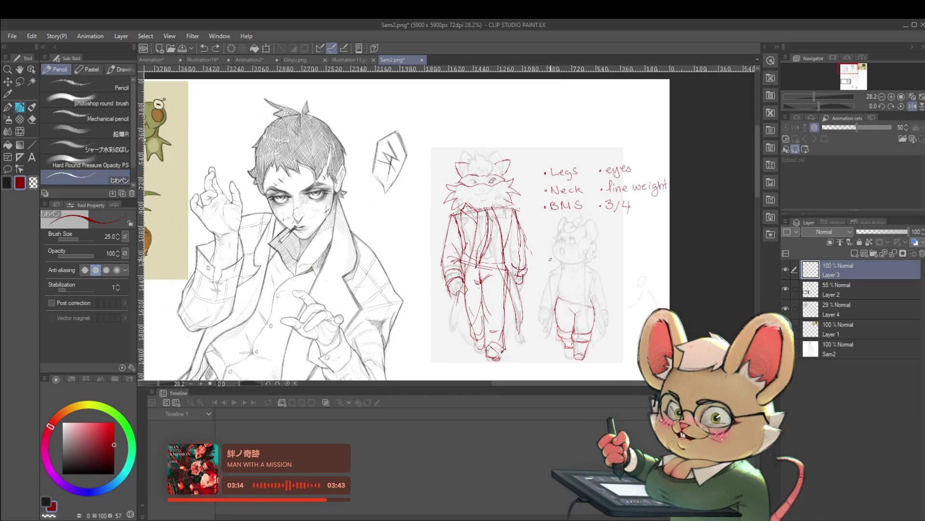
pyautogui.hotkey('ctrl', 'z')
# Zoom and pan onto the red figure sketches
pyautogui.scroll(-2, 550, 259)
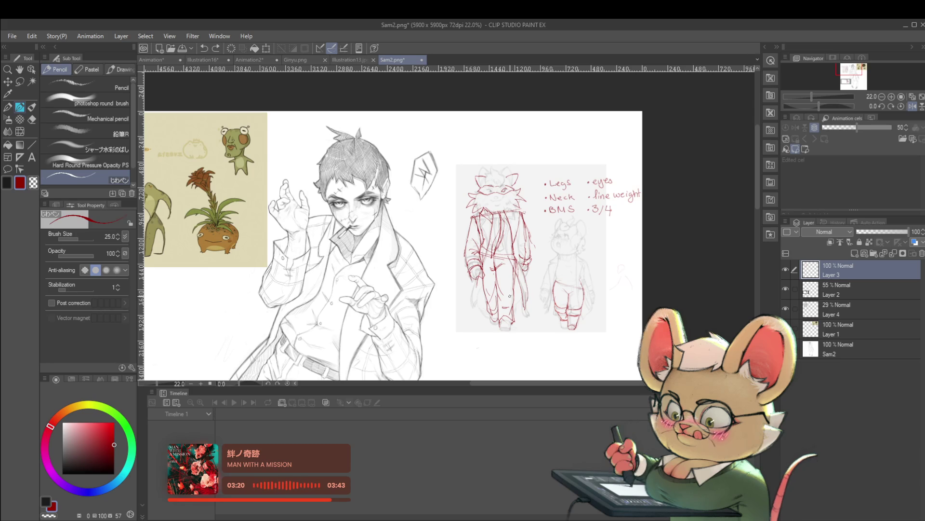
pyautogui.scroll(3, 510, 296)
pyautogui.moveTo(628, 240)
pyautogui.mouseDown()
pyautogui.moveTo(586, 186)
pyautogui.moveTo(541, 226)
pyautogui.mouseUp()
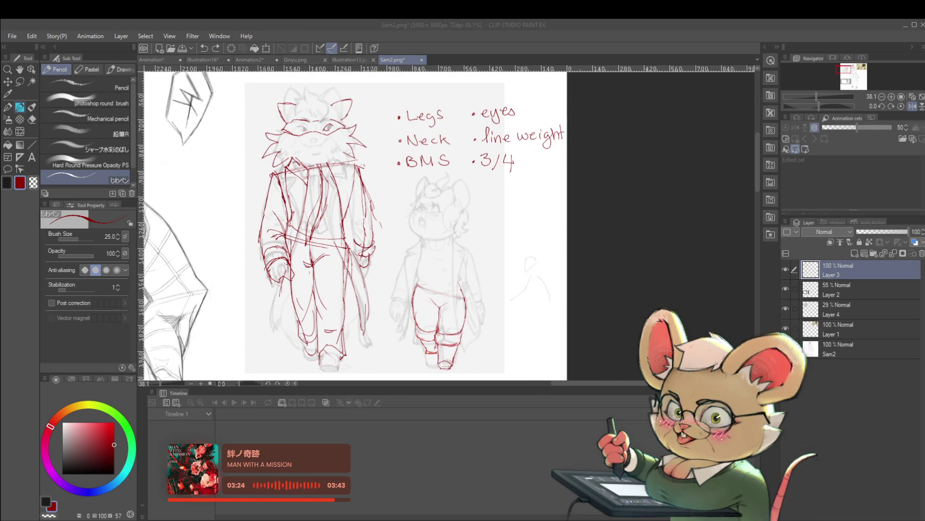
pyautogui.click(316, 206)
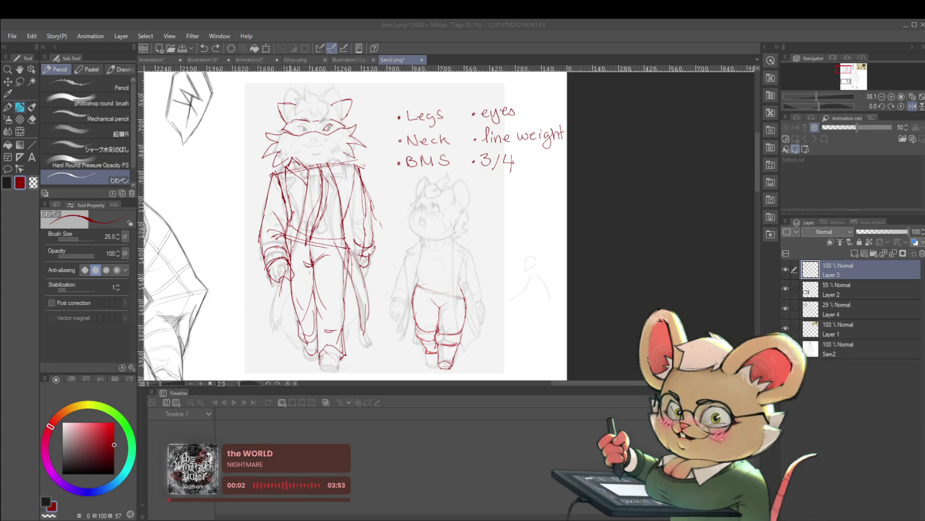
# Add a small mark by the leg, mirror the view and erase the collar and chest lines
pyautogui.moveTo(286, 288)
pyautogui.mouseDown()
pyautogui.moveTo(290, 296)
pyautogui.moveTo(287, 281)
pyautogui.mouseUp()
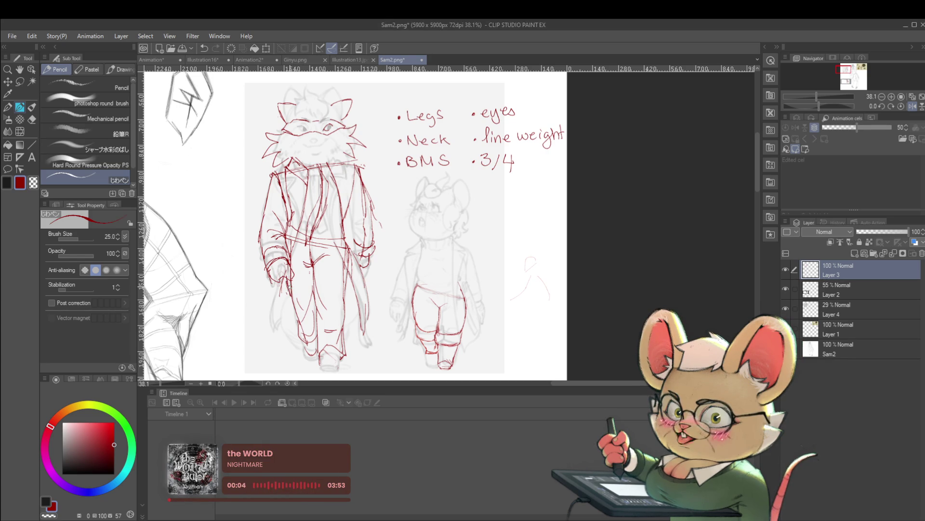
pyautogui.scroll(-3, 453, 227)
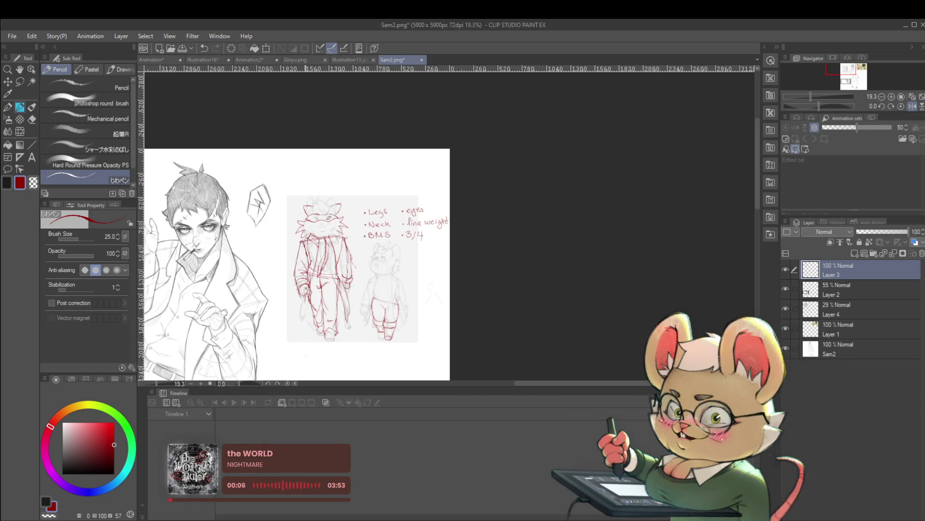
pyautogui.click(912, 106)
pyautogui.scroll(4, 612, 231)
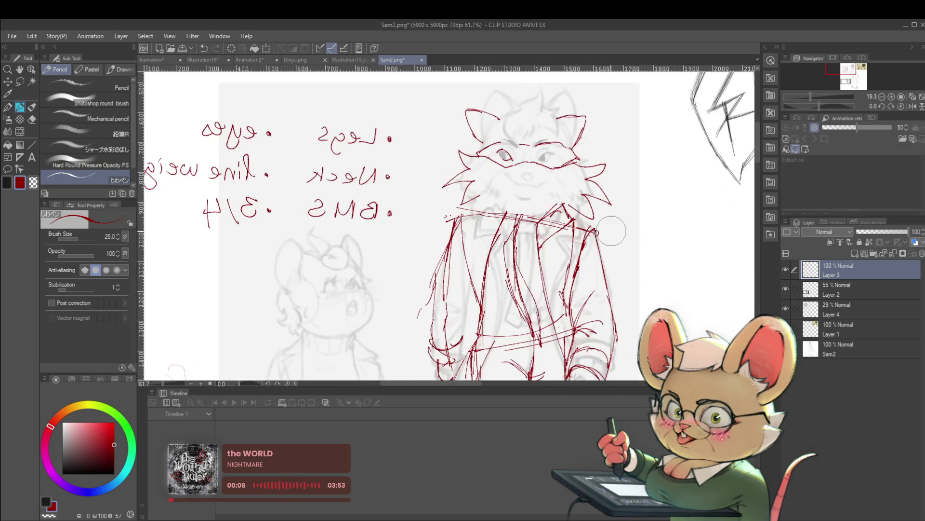
pyautogui.moveTo(585, 191)
pyautogui.mouseDown()
pyautogui.moveTo(539, 241)
pyautogui.moveTo(535, 270)
pyautogui.moveTo(562, 217)
pyautogui.moveTo(552, 209)
pyautogui.moveTo(567, 214)
pyautogui.mouseUp()
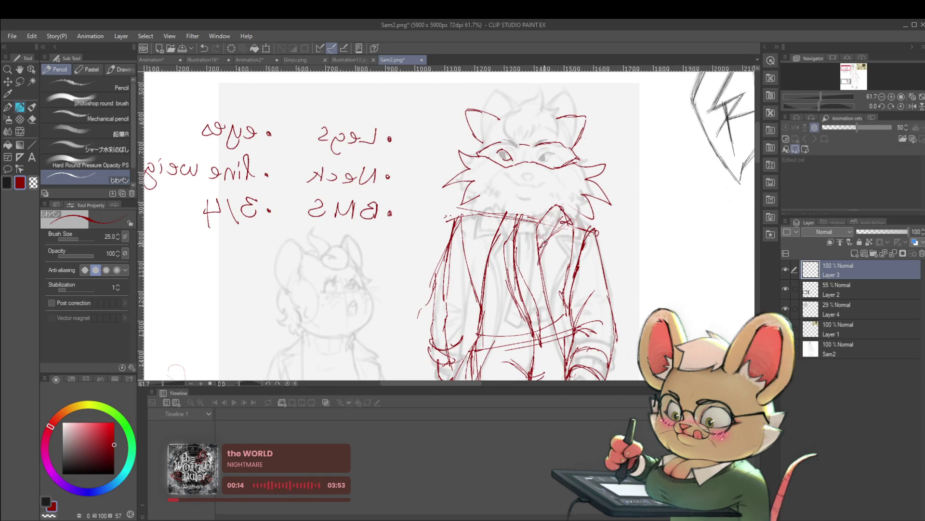
# Draw a short red stroke below the sketches
pyautogui.scroll(-2, 508, 218)
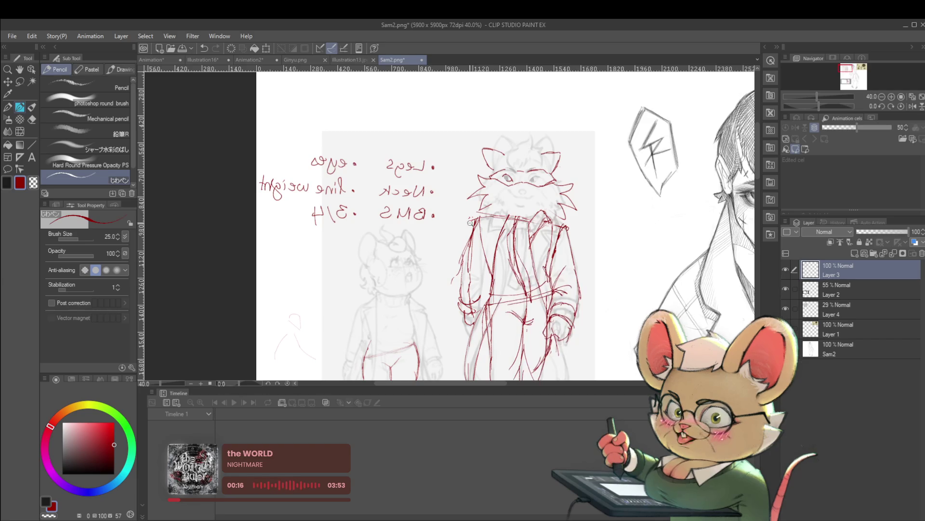
pyautogui.scroll(2, 489, 209)
pyautogui.scroll(-5, 492, 210)
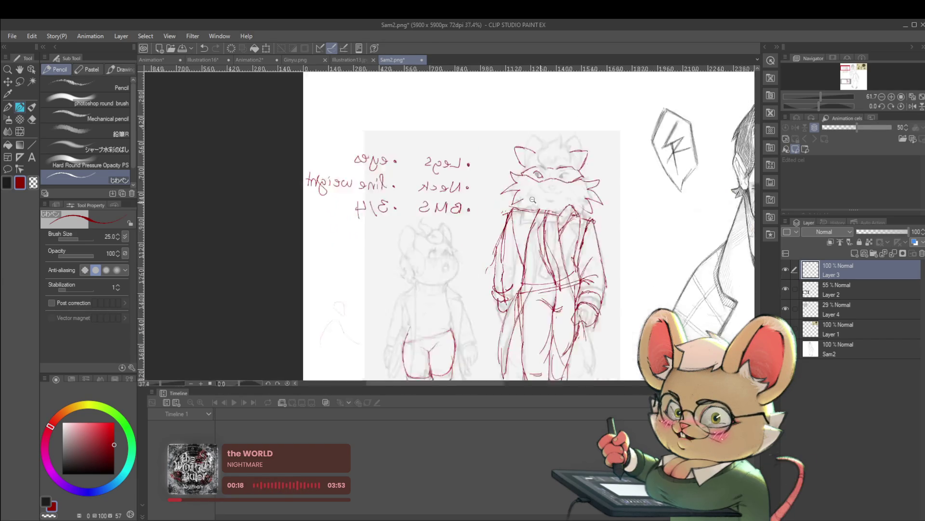
pyautogui.scroll(5, 576, 219)
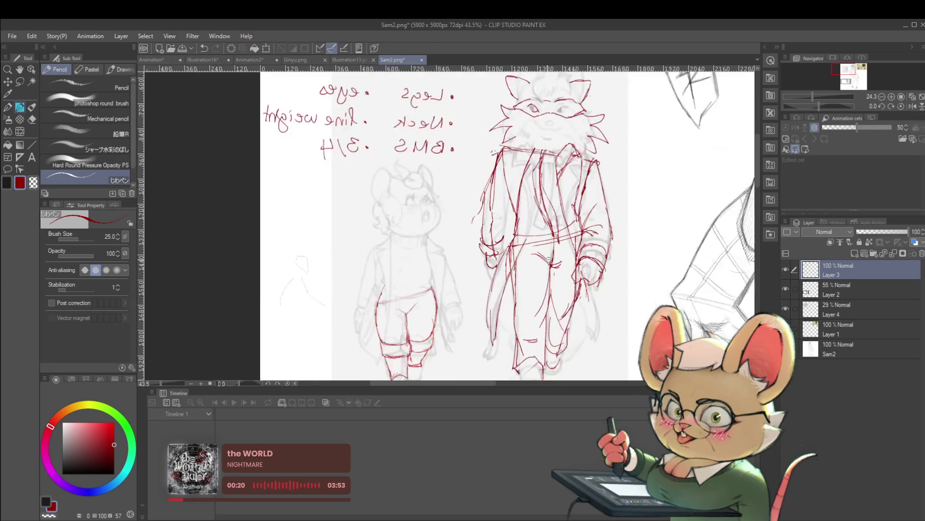
pyautogui.scroll(-5, 568, 200)
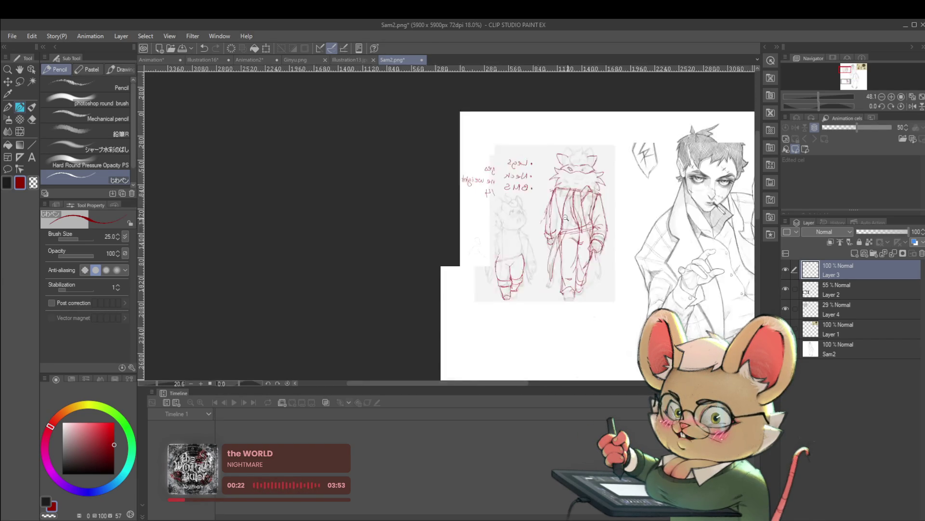
pyautogui.scroll(3, 404, 271)
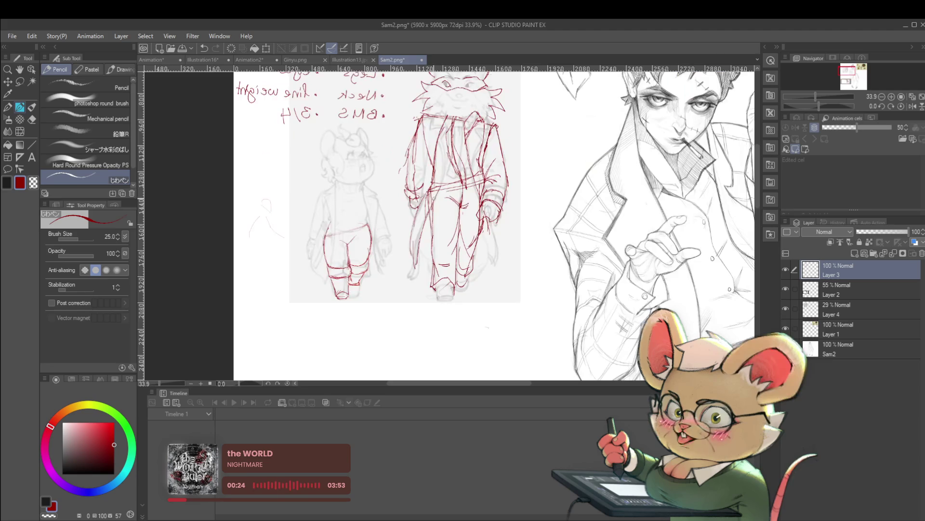
pyautogui.moveTo(411, 259); pyautogui.dragTo(417, 296)
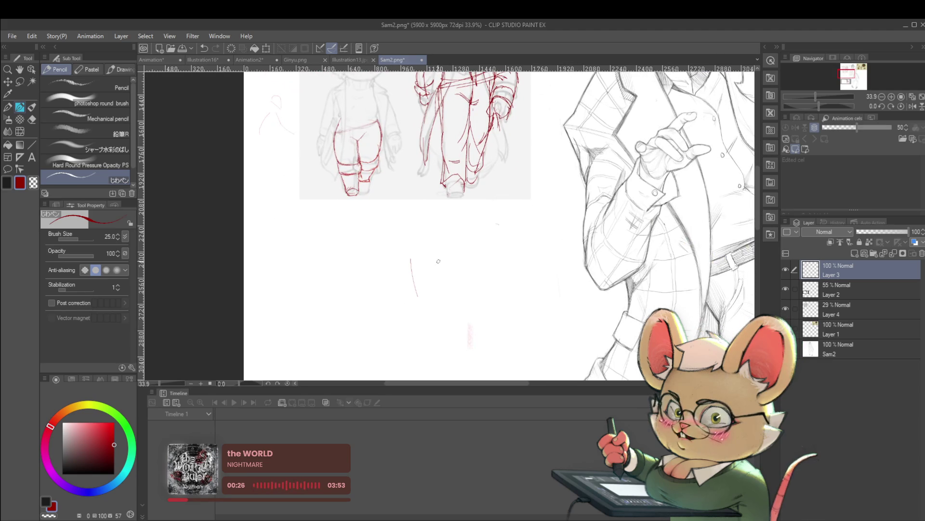
# Draw two curved red arrows below the sketches, redoing the lower one
pyautogui.moveTo(420, 235); pyautogui.dragTo(454, 242)
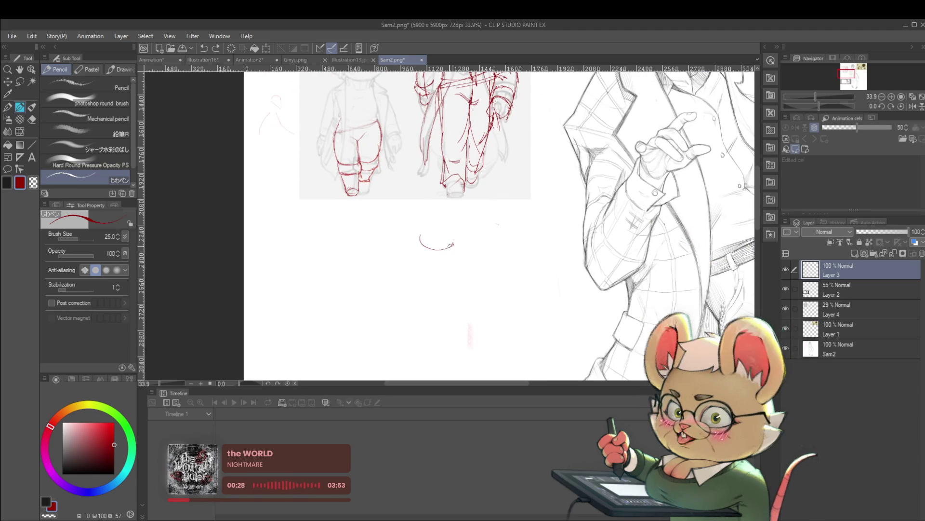
pyautogui.hotkey('ctrl', 'z')
pyautogui.moveTo(419, 295)
pyautogui.mouseDown()
pyautogui.moveTo(454, 285)
pyautogui.moveTo(424, 302)
pyautogui.mouseUp()
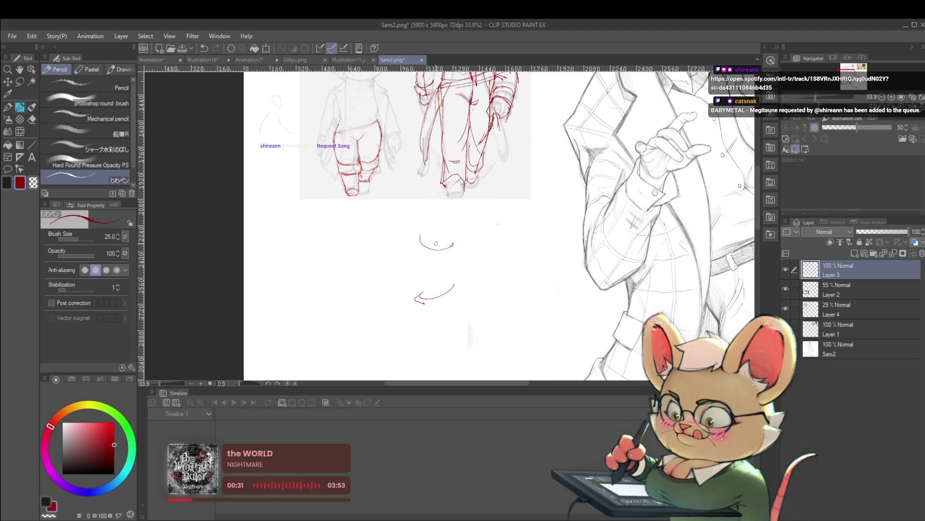
pyautogui.scroll(-1, 465, 234)
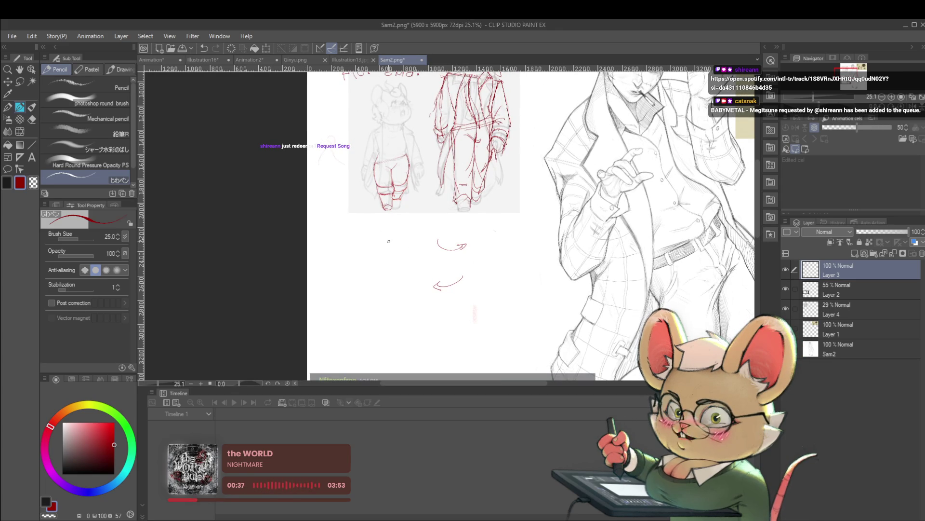
pyautogui.moveTo(517, 168); pyautogui.dragTo(464, 206)
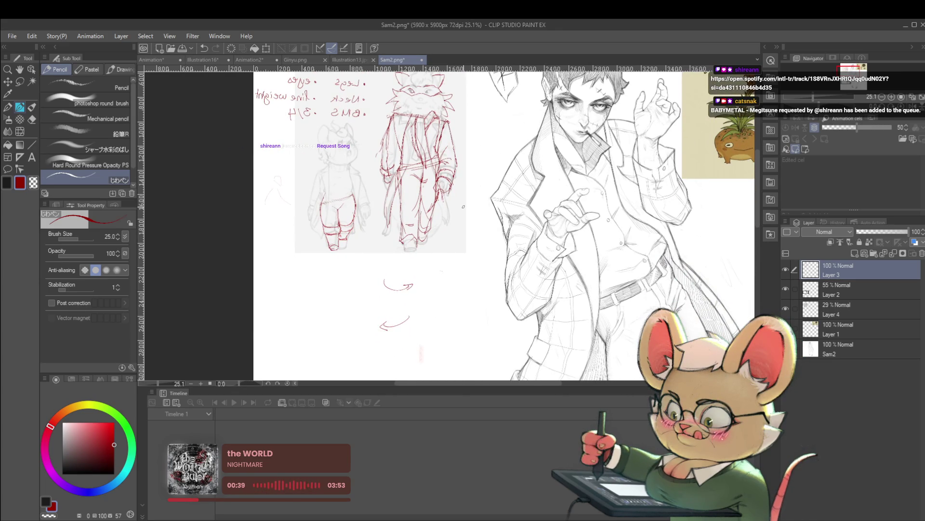
pyautogui.scroll(3, 345, 168)
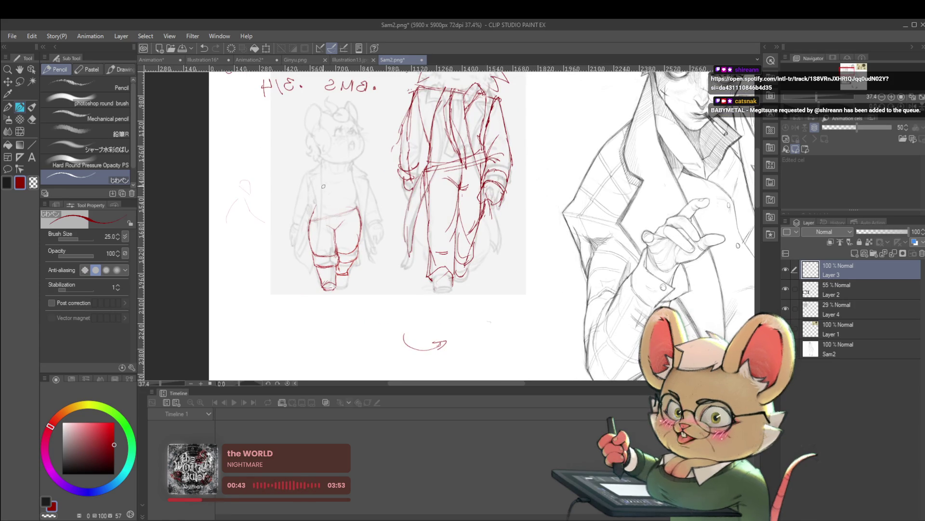
# Draw a straight red line across the mouse figure and a short stroke on the tall figure
pyautogui.keyDown('shift'); pyautogui.click(311, 171); pyautogui.keyUp('shift')
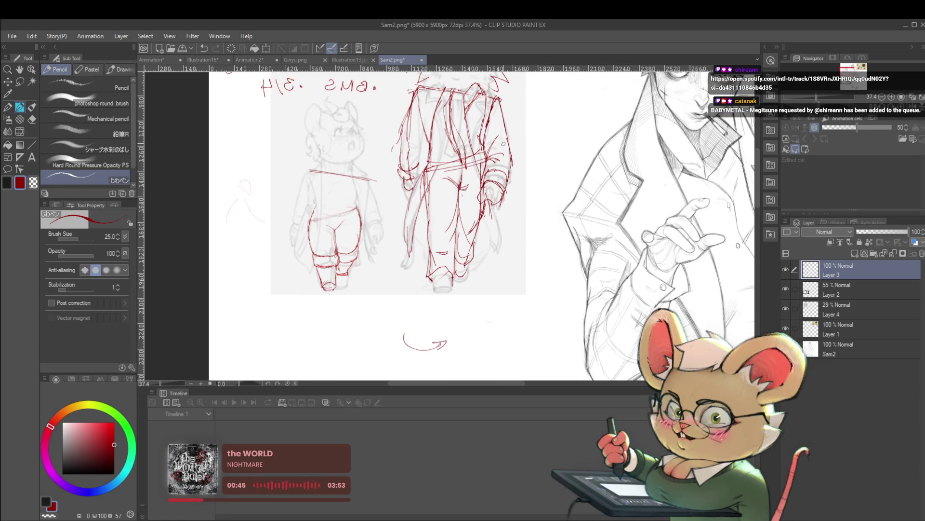
pyautogui.moveTo(425, 132); pyautogui.dragTo(421, 149)
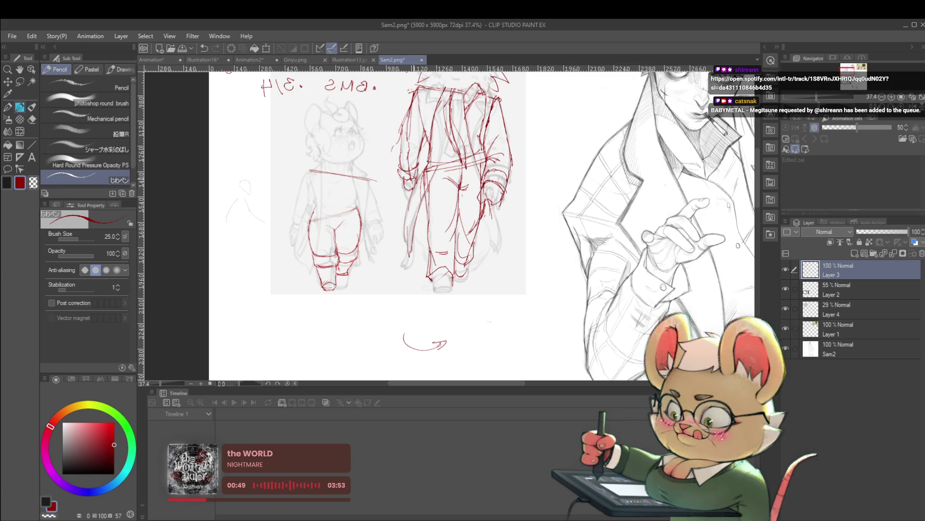
pyautogui.scroll(-3, 430, 97)
pyautogui.moveTo(430, 96); pyautogui.dragTo(394, 158)
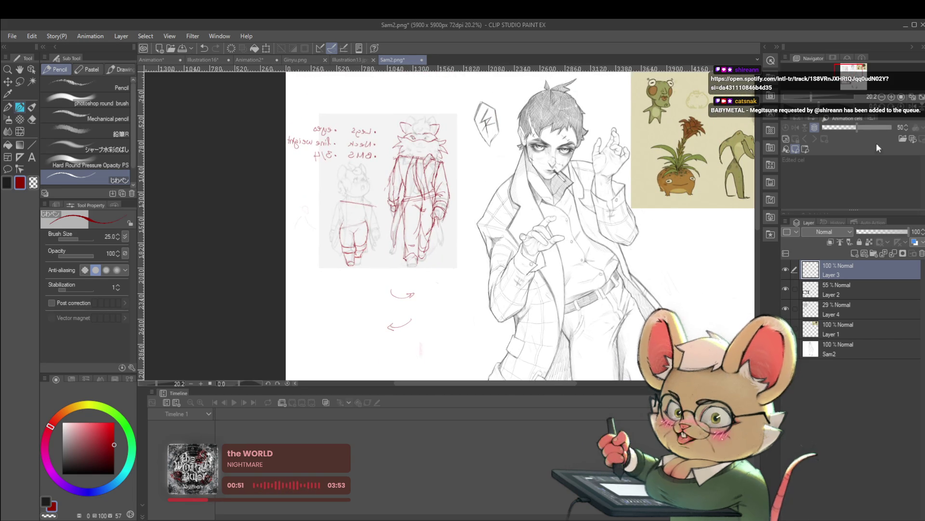
pyautogui.scroll(2, 393, 236)
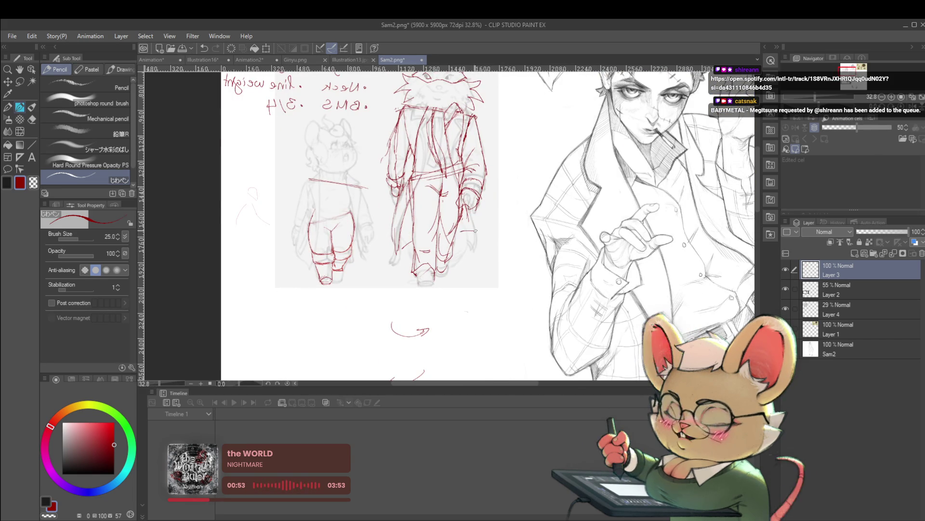
pyautogui.scroll(-2, 477, 221)
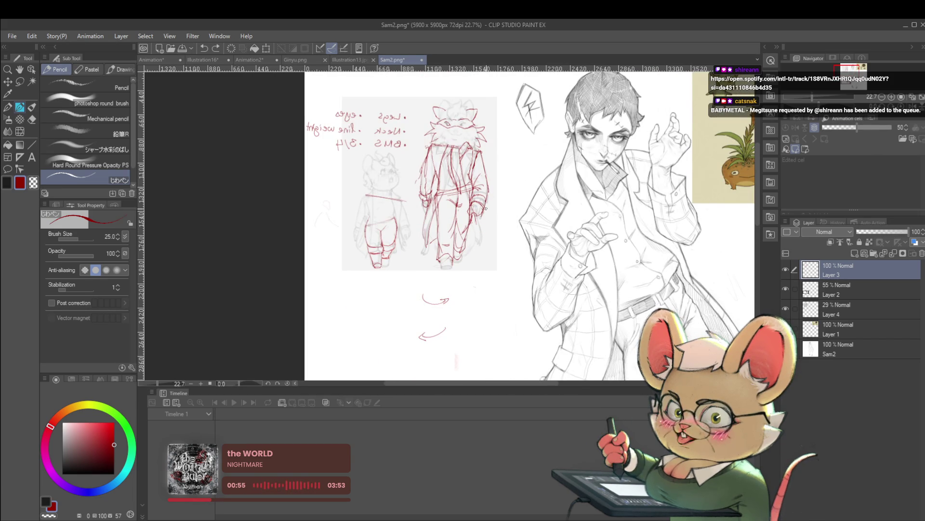
# Hatch the tall figure's arm and left torso in red, then unmirror the view
pyautogui.moveTo(480, 214); pyautogui.dragTo(469, 235)
pyautogui.moveTo(476, 221); pyautogui.dragTo(463, 240)
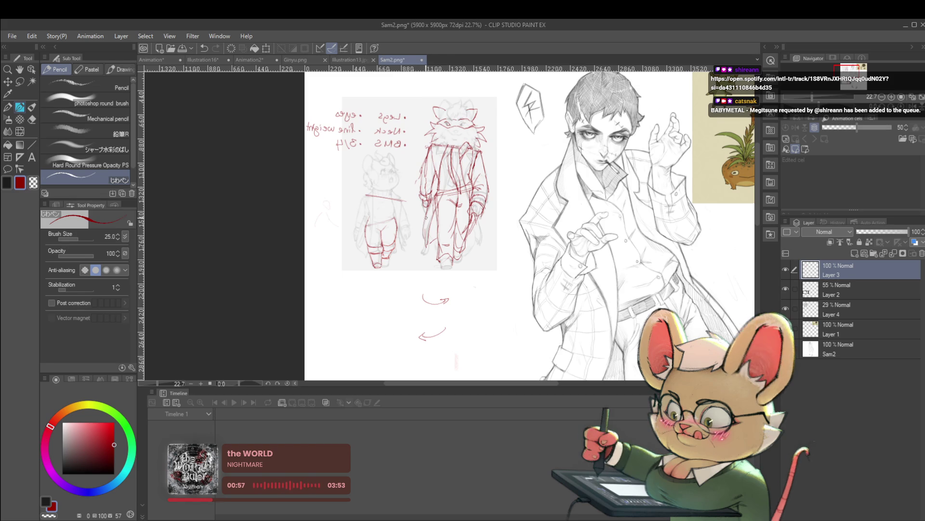
pyautogui.moveTo(428, 216); pyautogui.dragTo(416, 243)
pyautogui.moveTo(429, 231); pyautogui.dragTo(416, 247)
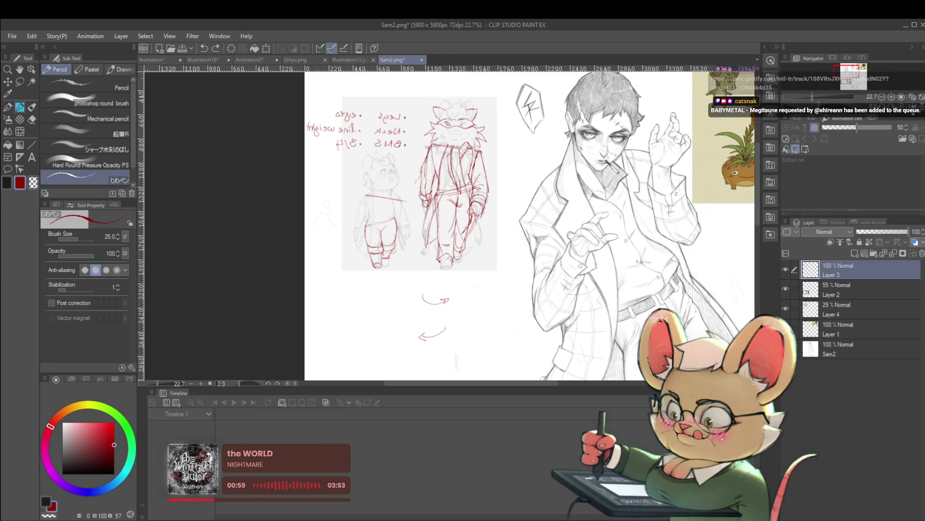
pyautogui.moveTo(532, 264); pyautogui.dragTo(520, 246)
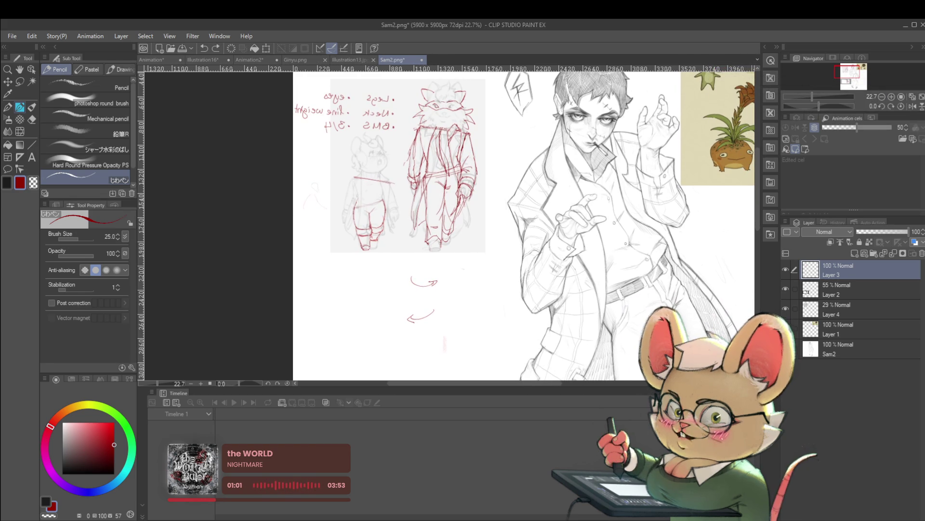
pyautogui.click(911, 107)
pyautogui.moveTo(584, 261); pyautogui.dragTo(611, 282)
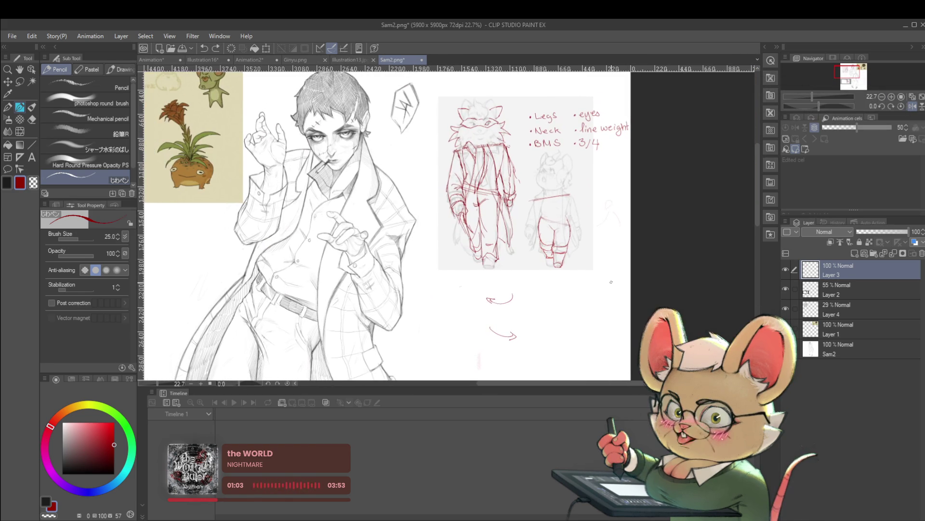
# Switch to the Animation document showing the SC2 CUT 19 rough cels
pyautogui.click(161, 57)
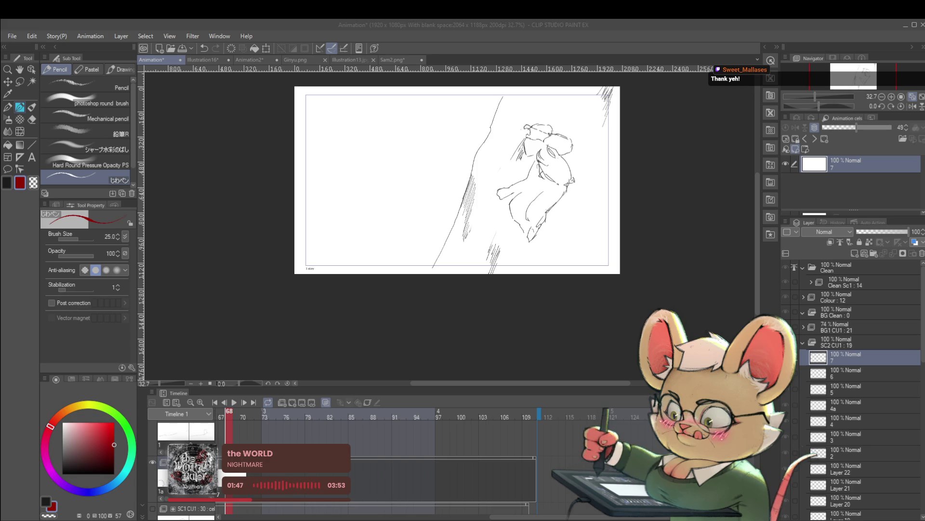
# Play back and pause the animation, then jump to cel 1a at frame 30
pyautogui.click(235, 402)
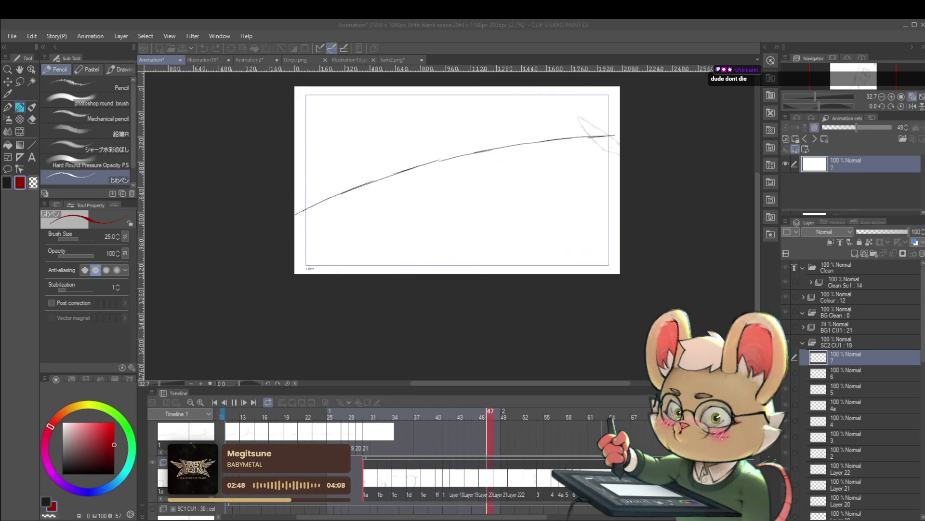
pyautogui.click(235, 403)
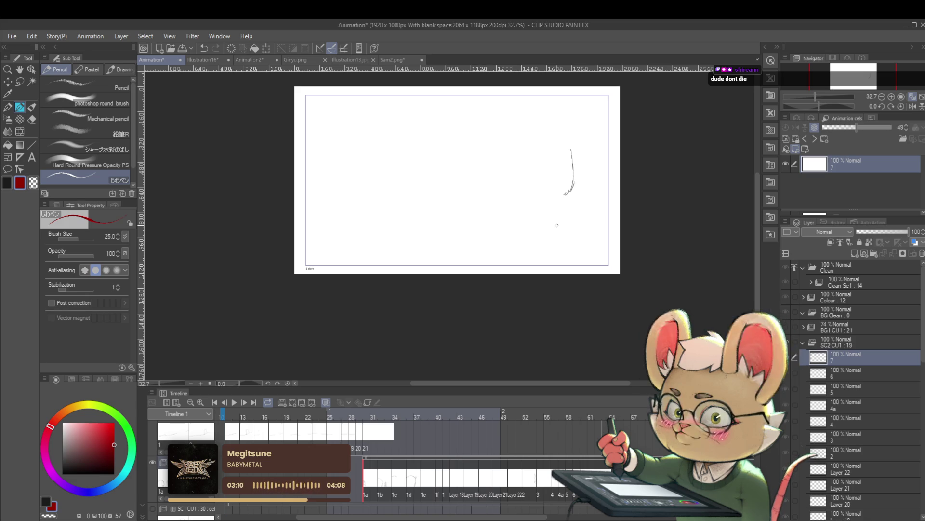
pyautogui.moveTo(595, 239); pyautogui.dragTo(606, 262)
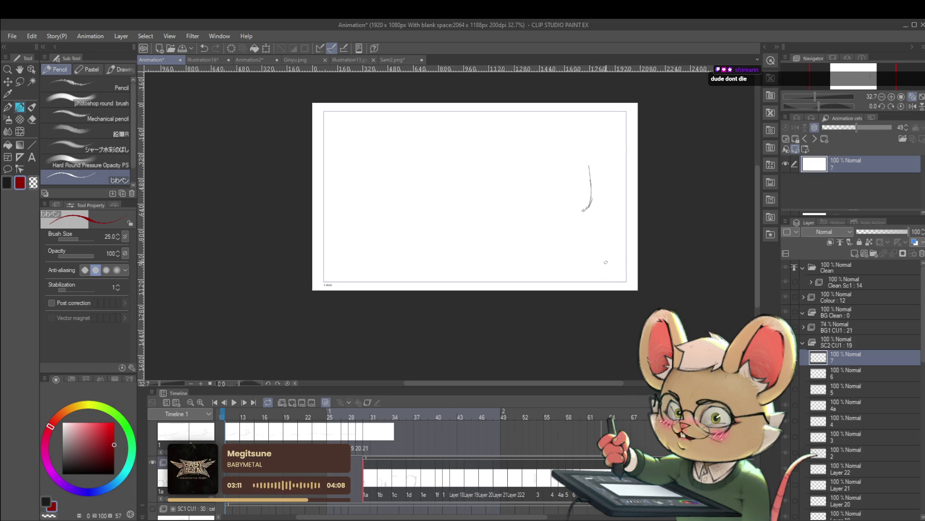
pyautogui.click(365, 496)
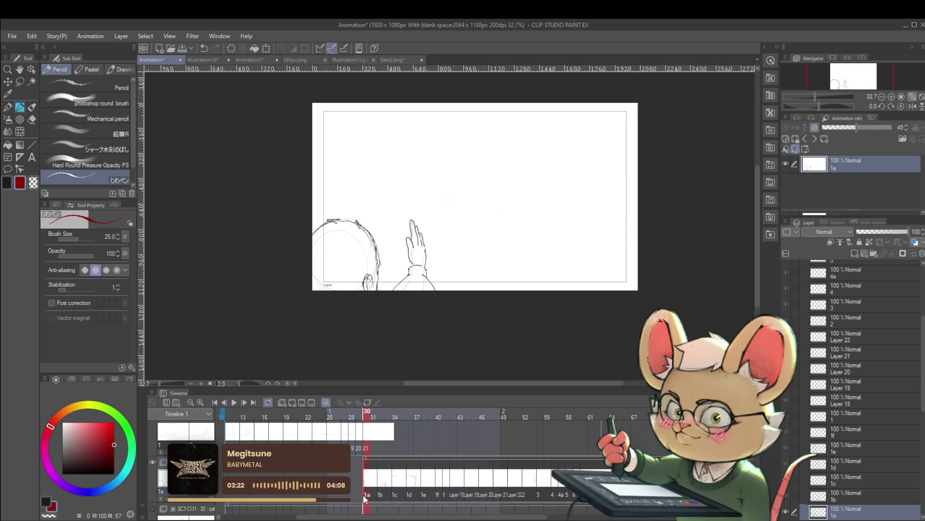
# Step ahead to cel 1c and sketch the dark head outline, top-right hair and neck lines
pyautogui.press('Right')
pyautogui.press('Right')
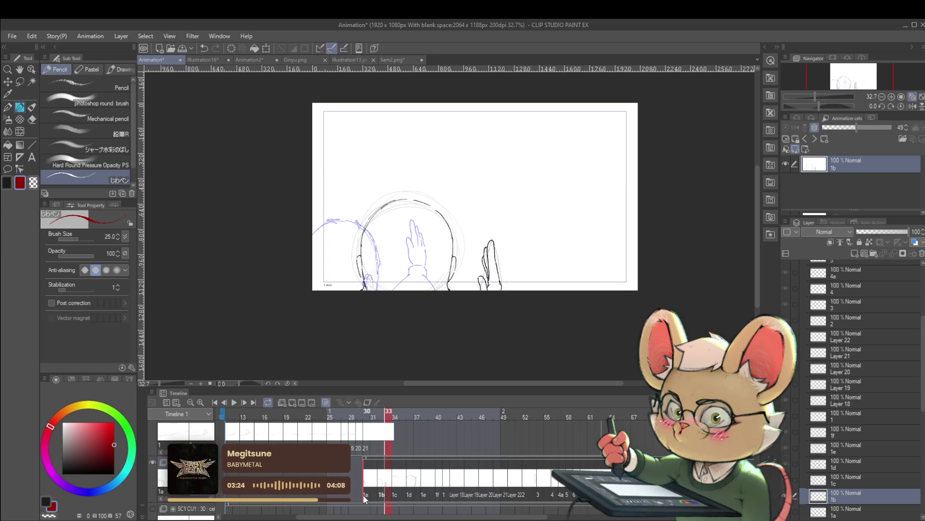
pyautogui.press('Right')
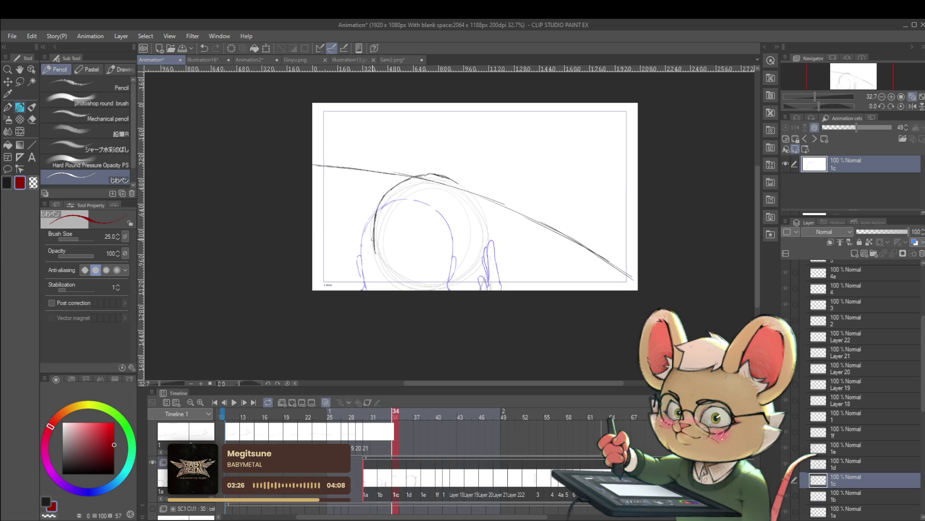
pyautogui.moveTo(375, 253); pyautogui.dragTo(379, 275)
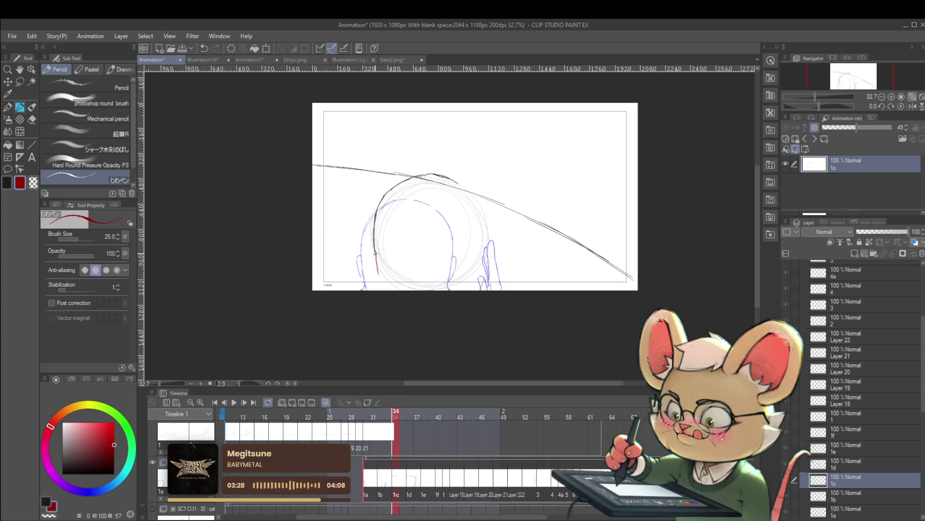
pyautogui.click(65, 464)
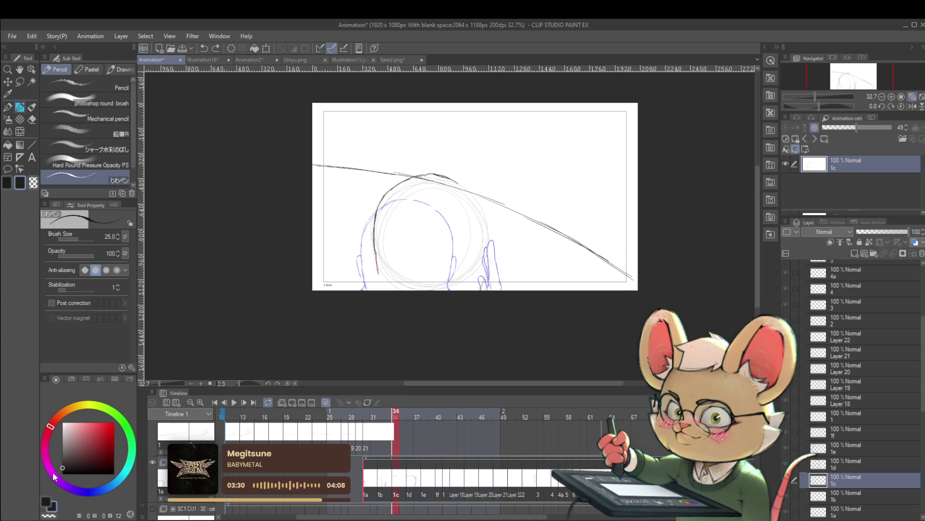
pyautogui.moveTo(375, 248); pyautogui.dragTo(381, 283)
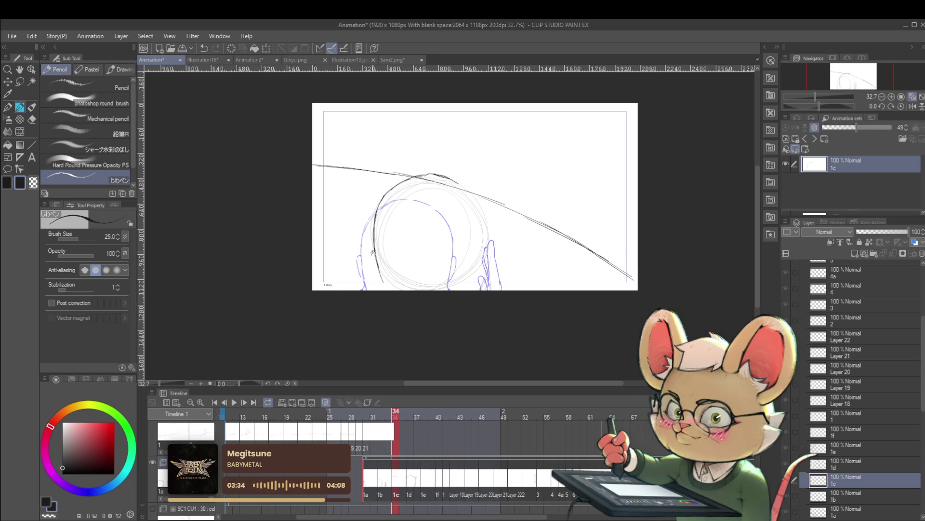
pyautogui.moveTo(372, 266); pyautogui.dragTo(374, 271)
pyautogui.moveTo(449, 176)
pyautogui.mouseDown()
pyautogui.moveTo(473, 195)
pyautogui.moveTo(488, 247)
pyautogui.mouseUp()
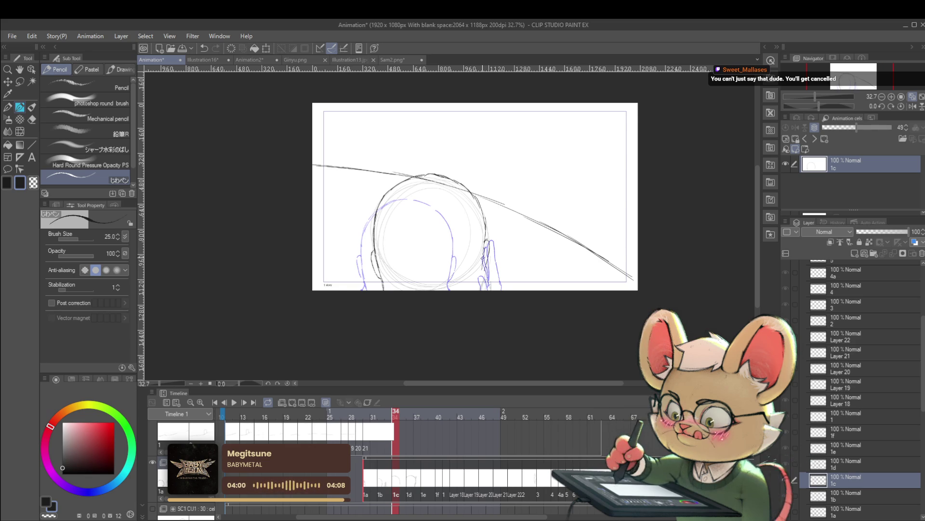
pyautogui.moveTo(482, 264); pyautogui.dragTo(488, 287)
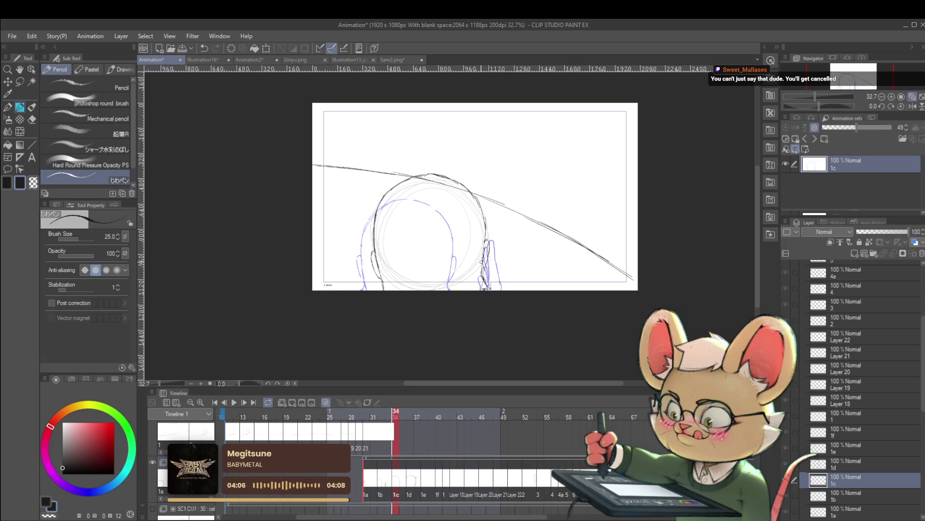
# Flip back and forth through cels 1a–1d to compare the head-turn motion
pyautogui.hotkey('alt', '[')
pyautogui.hotkey('alt', ']')
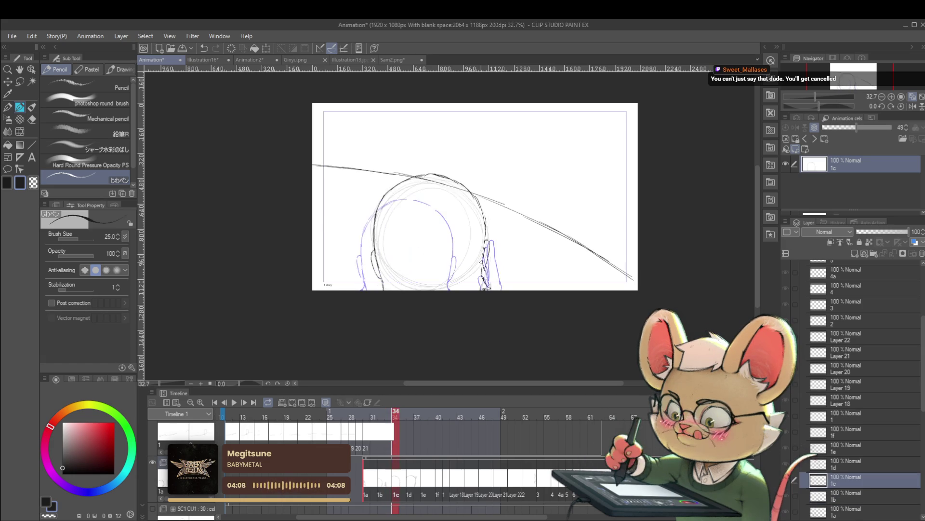
pyautogui.hotkey('alt', ']')
pyautogui.hotkey('alt', ']')
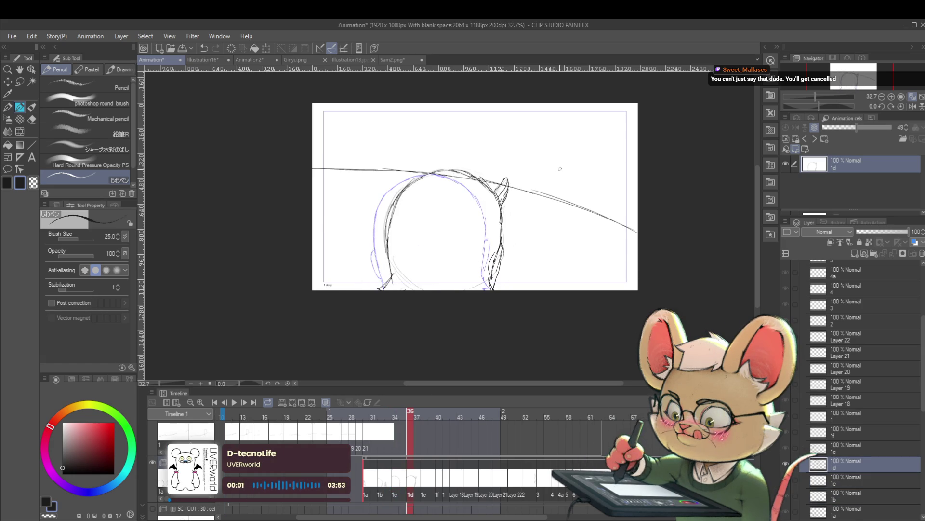
pyautogui.hotkey('alt', '[')
pyautogui.hotkey('alt', ']')
pyautogui.hotkey('alt', '[')
pyautogui.hotkey('alt', ']')
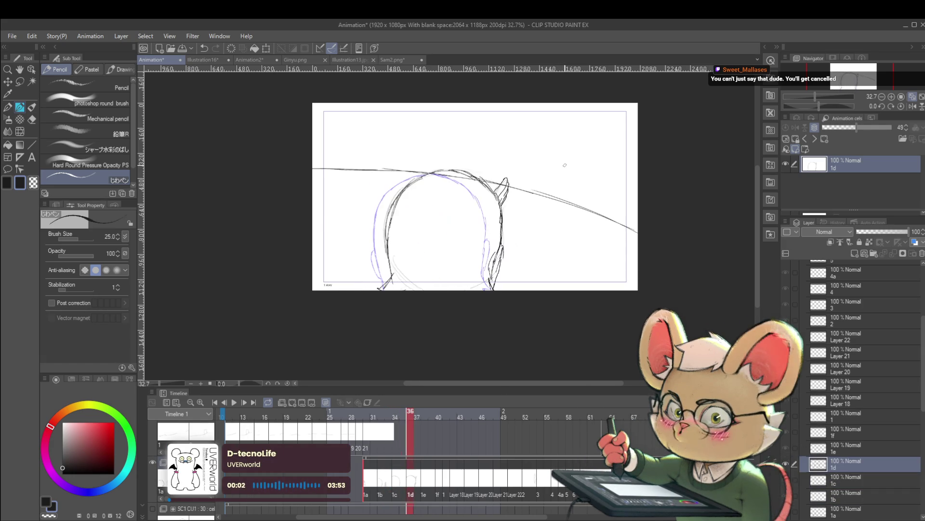
pyautogui.hotkey('alt', '[')
pyautogui.hotkey('alt', '[')
pyautogui.hotkey('alt', ']')
pyautogui.hotkey('alt', ']')
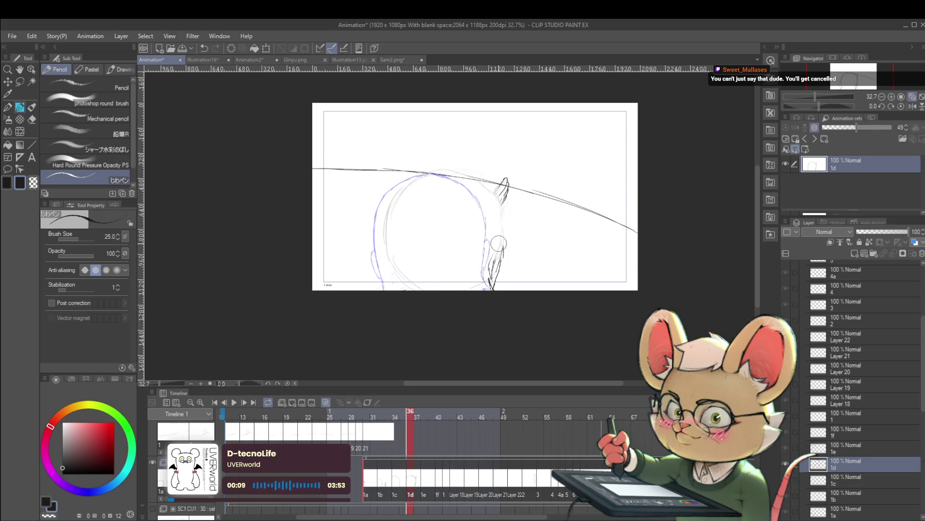
pyautogui.hotkey('alt', '[')
pyautogui.hotkey('alt', '[')
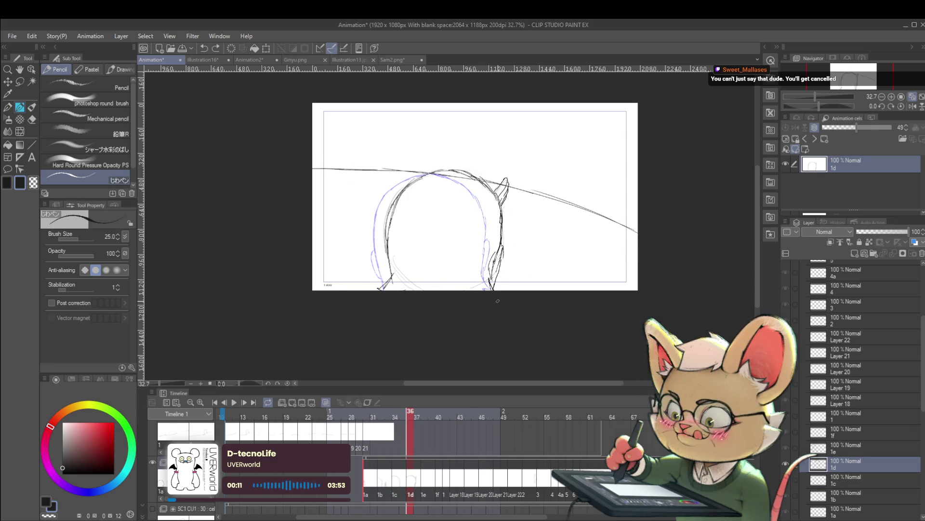
pyautogui.hotkey('alt', ']')
pyautogui.hotkey('alt', '[')
pyautogui.hotkey('alt', '[')
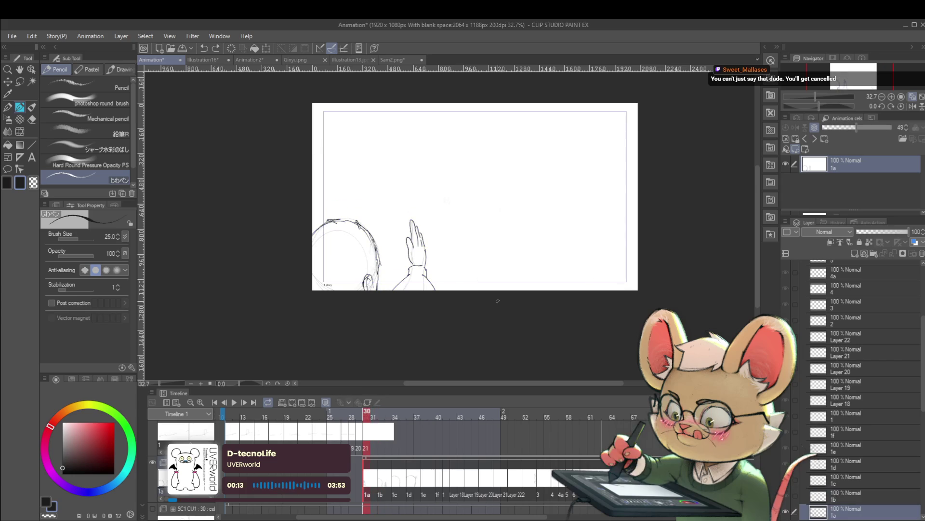
# Go to cel 1b and erase the stray dark helmet curve
pyautogui.press('Right')
pyautogui.press('Right')
pyautogui.press('Left')
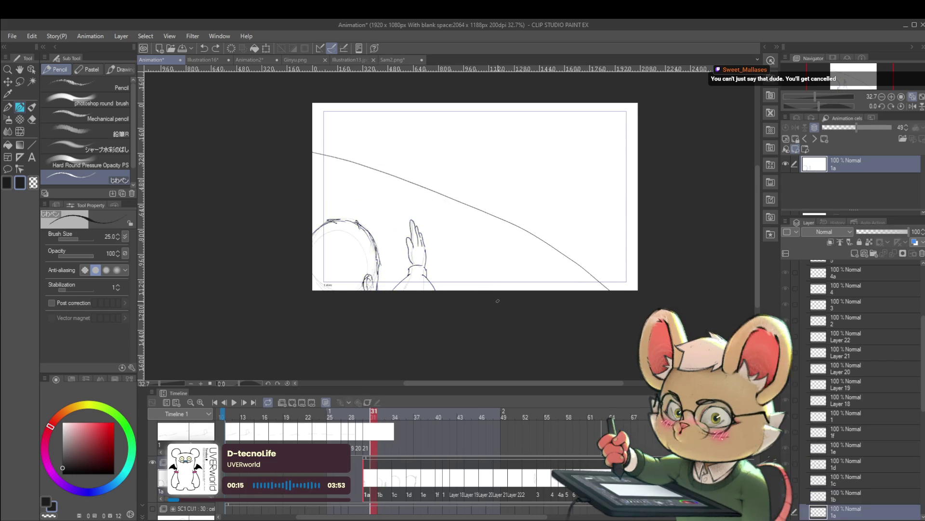
pyautogui.hotkey('alt', ']')
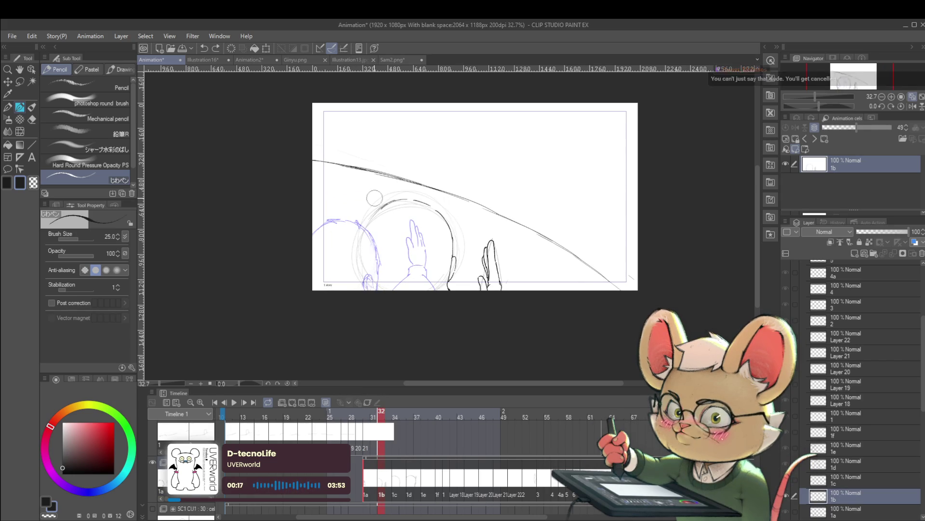
pyautogui.moveTo(431, 200); pyautogui.dragTo(453, 279)
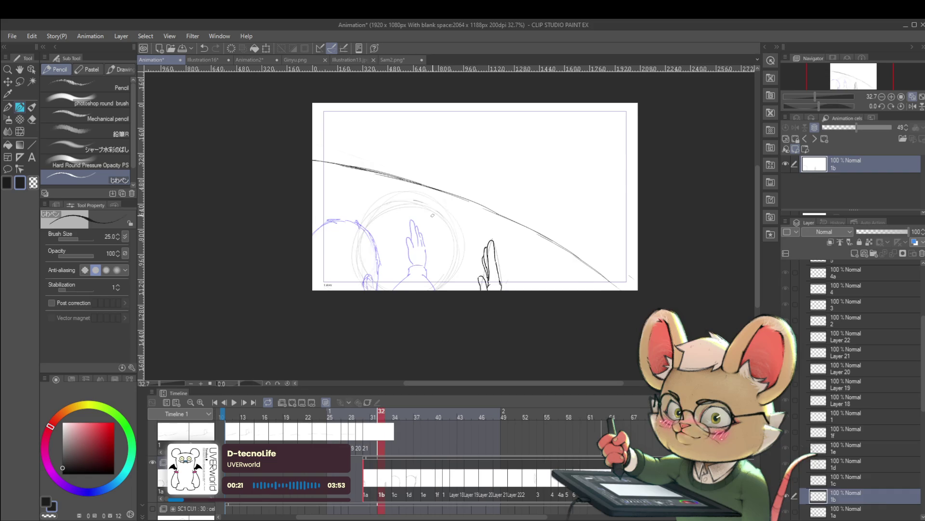
# Return to cel 1a at frame 30 and fade the hand drawing to faint lines
pyautogui.press('Left')
pyautogui.hotkey('alt', ']')
pyautogui.hotkey('alt', ']')
pyautogui.hotkey('alt', ']')
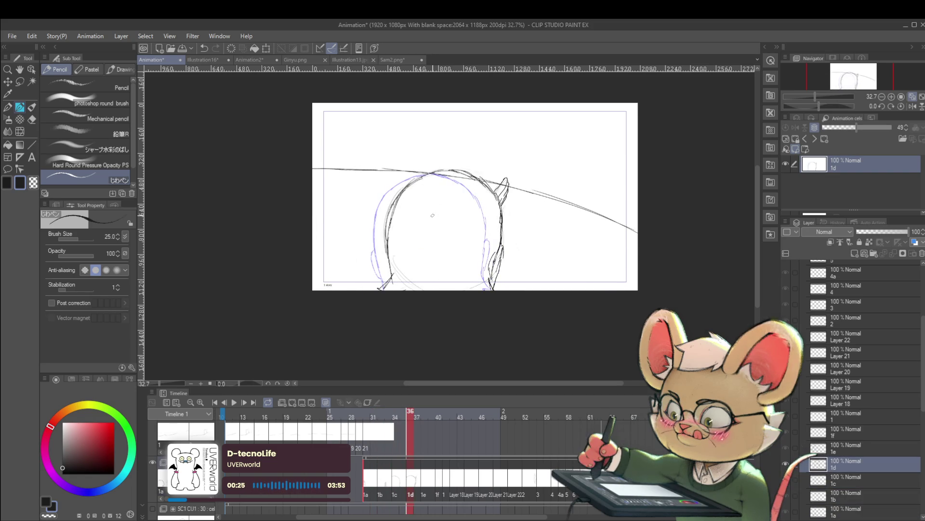
pyautogui.press('Left')
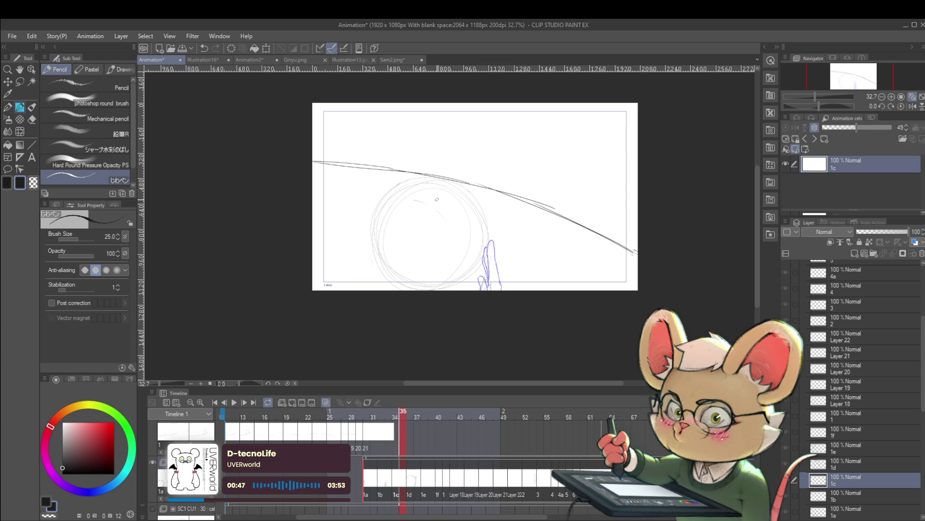
pyautogui.press('Left')
pyautogui.press('Left')
pyautogui.press('Left')
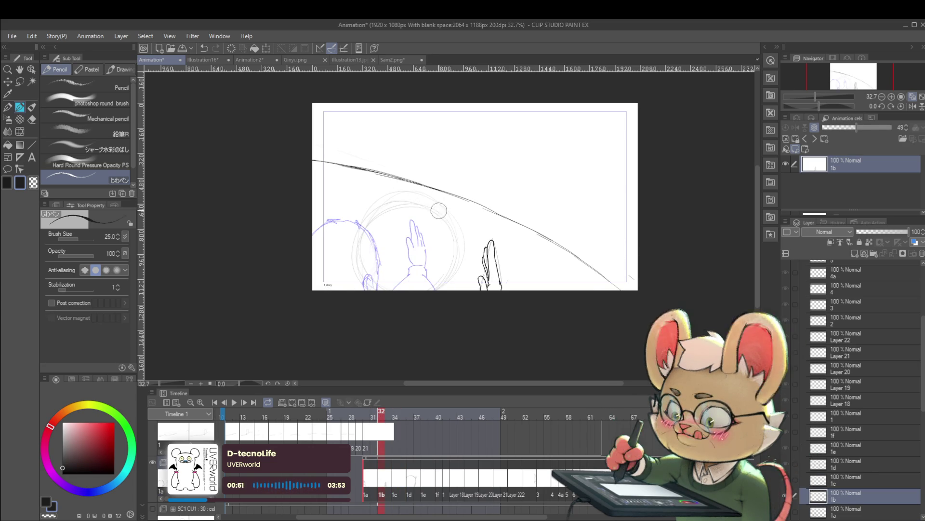
pyautogui.press('Left')
pyautogui.press('Left')
pyautogui.press('Left')
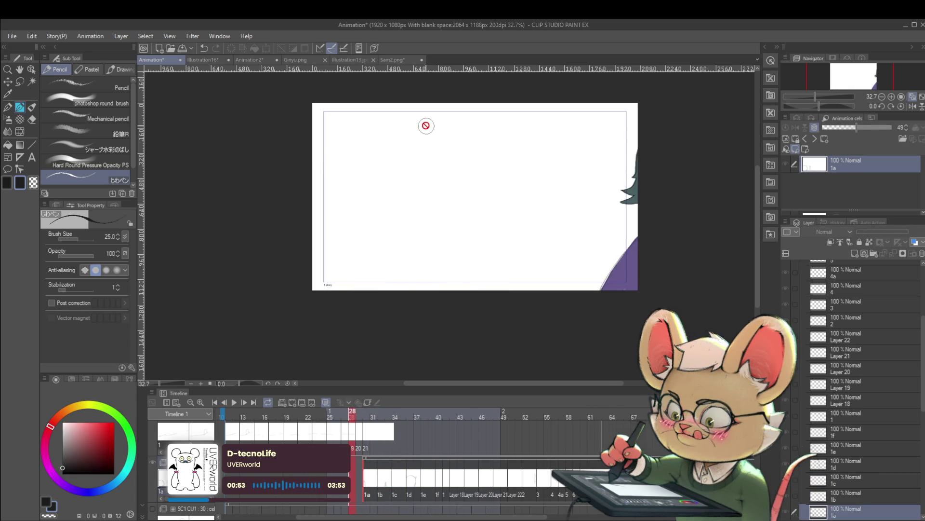
pyautogui.press('Right')
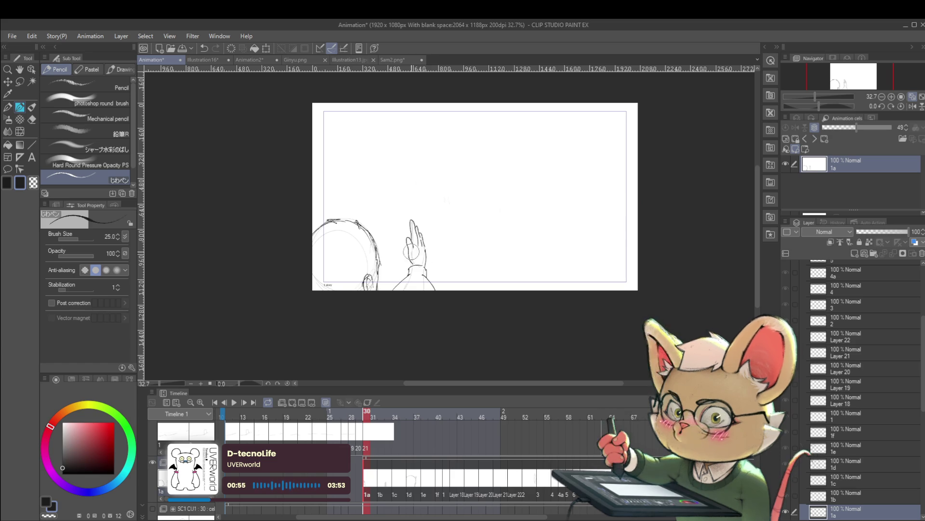
pyautogui.hotkey('ctrl', 'z')
pyautogui.hotkey('ctrl', 'z')
pyautogui.hotkey('ctrl', 'z')
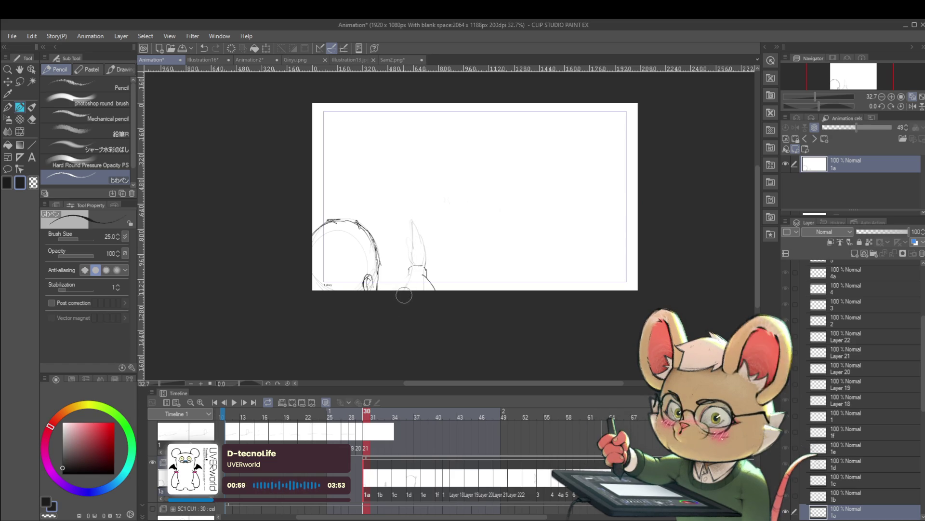
# Add a small loop at the wrist's left end and a stroke down the body's right side
pyautogui.scroll(3, 425, 268)
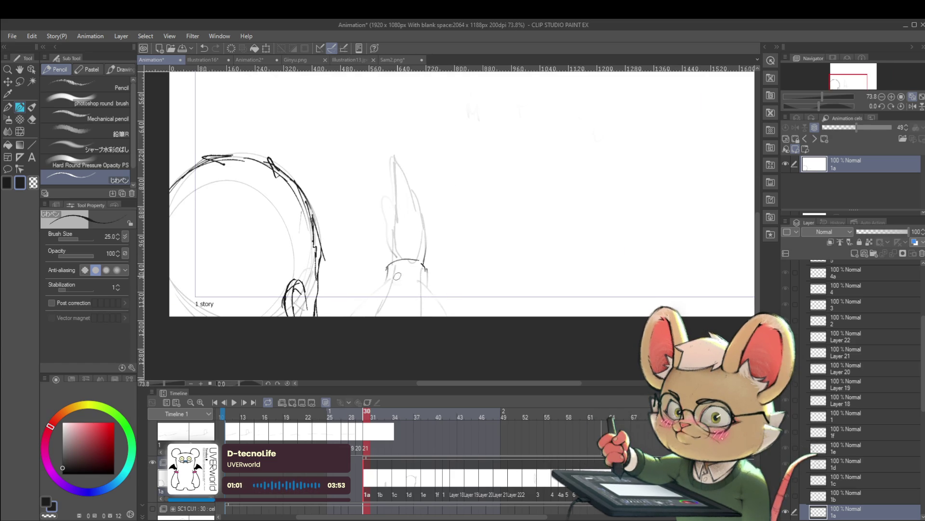
pyautogui.moveTo(387, 281); pyautogui.dragTo(400, 261)
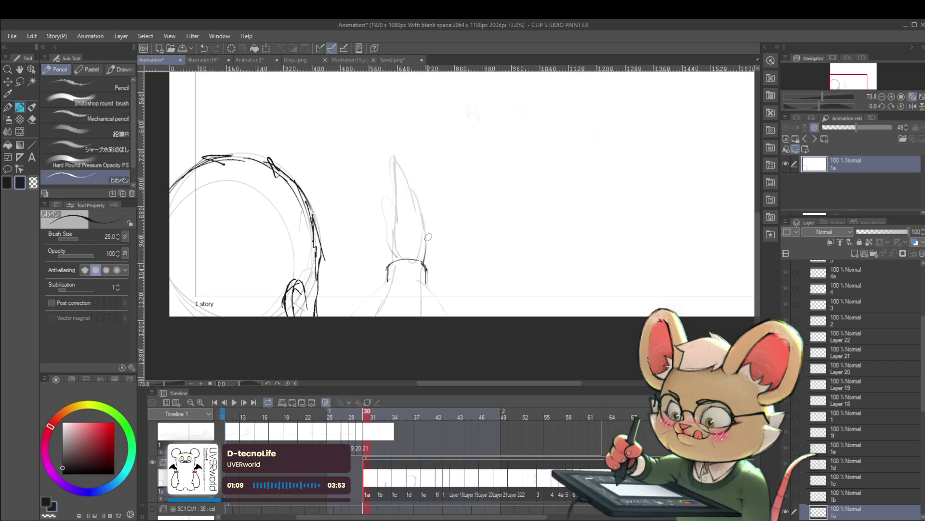
pyautogui.scroll(-3, 427, 251)
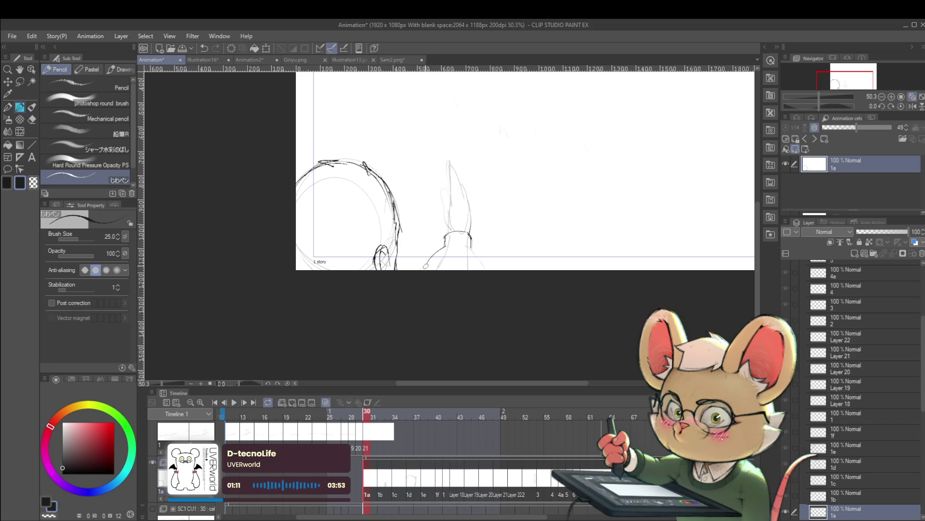
pyautogui.moveTo(470, 239); pyautogui.dragTo(481, 263)
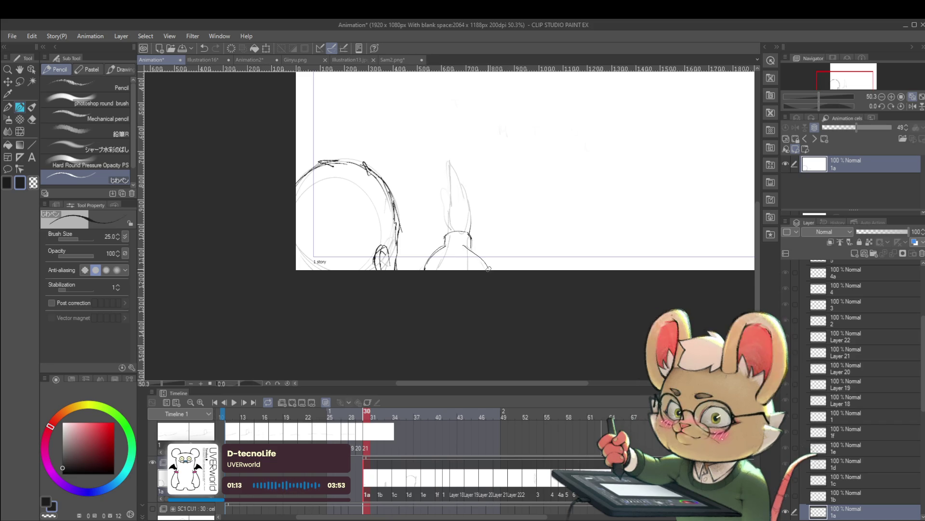
pyautogui.scroll(-2, 482, 274)
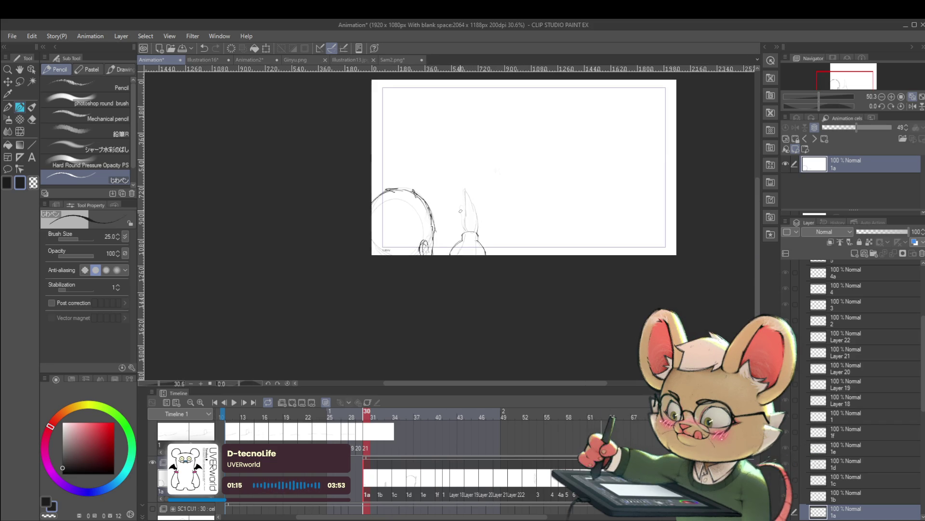
pyautogui.scroll(3, 460, 210)
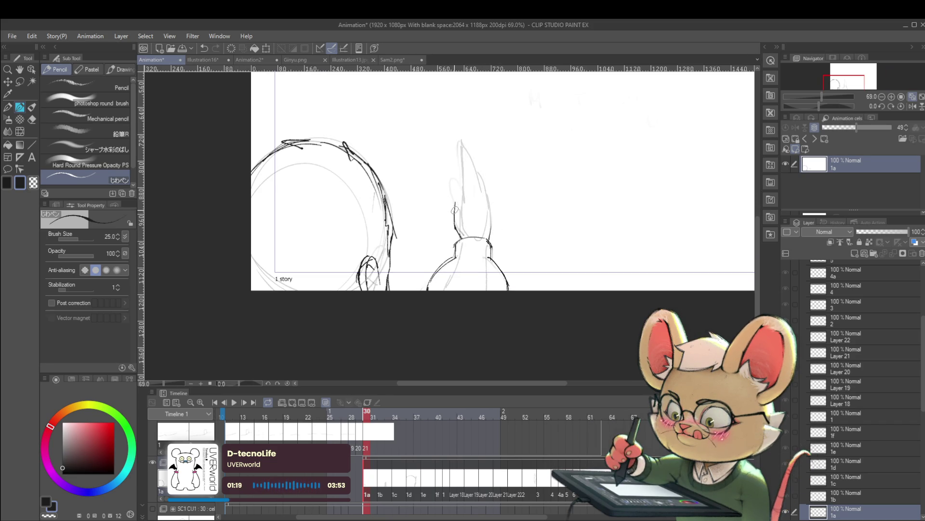
# Undo a hooked stroke on the ear tip, then darken the raised ear's right edge
pyautogui.moveTo(452, 192)
pyautogui.mouseDown()
pyautogui.moveTo(457, 186)
pyautogui.moveTo(465, 201)
pyautogui.mouseUp()
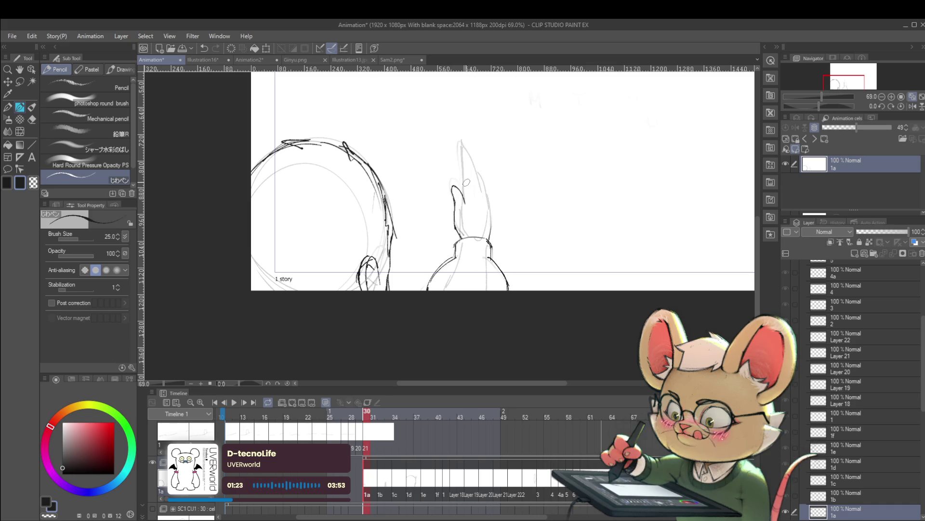
pyautogui.hotkey('ctrl', 'z')
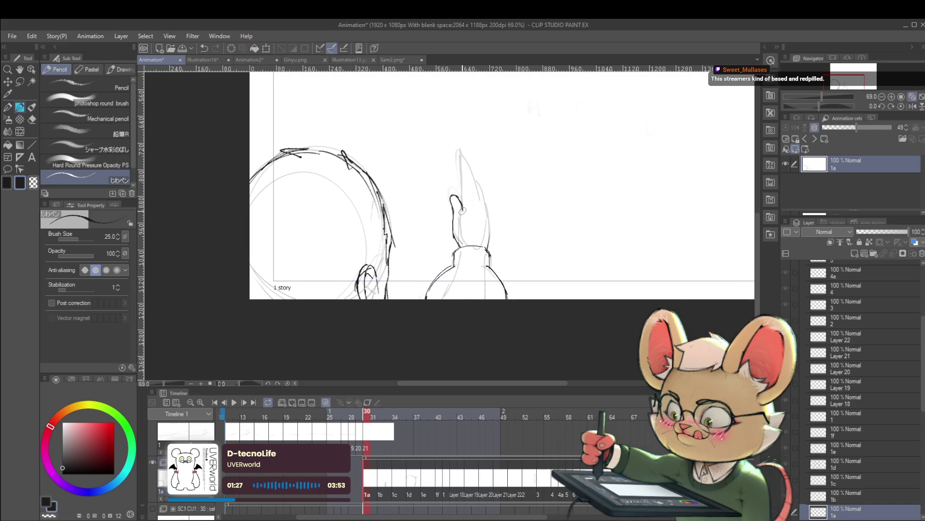
pyautogui.moveTo(457, 179); pyautogui.dragTo(457, 192)
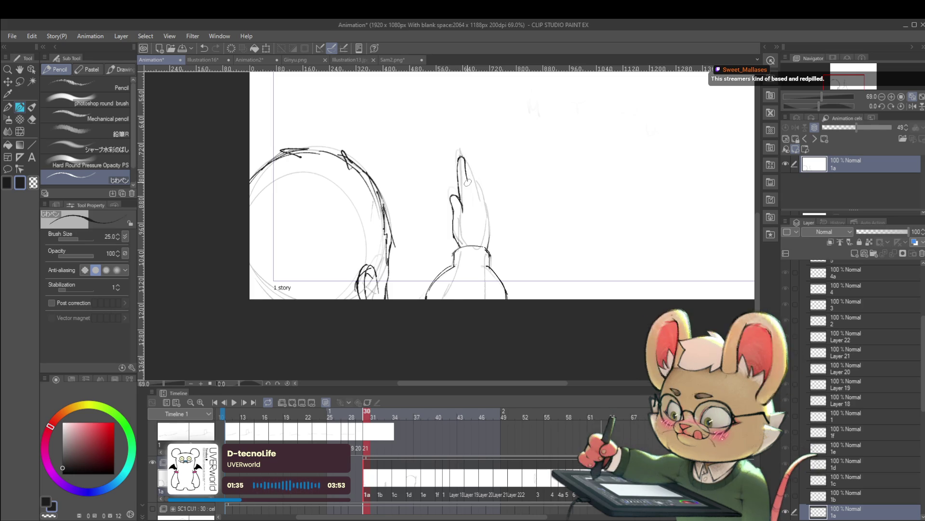
pyautogui.moveTo(468, 186); pyautogui.dragTo(467, 167)
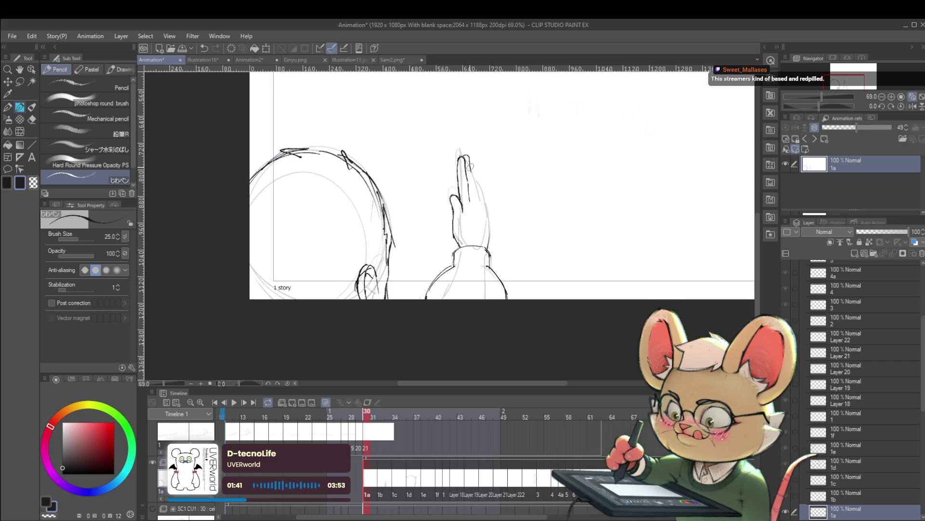
pyautogui.moveTo(477, 202); pyautogui.dragTo(475, 174)
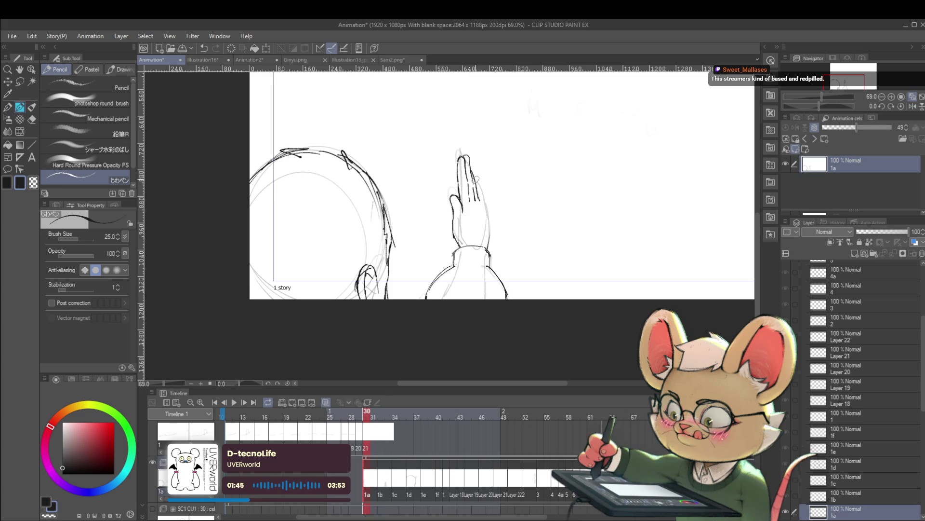
pyautogui.scroll(-5, 482, 199)
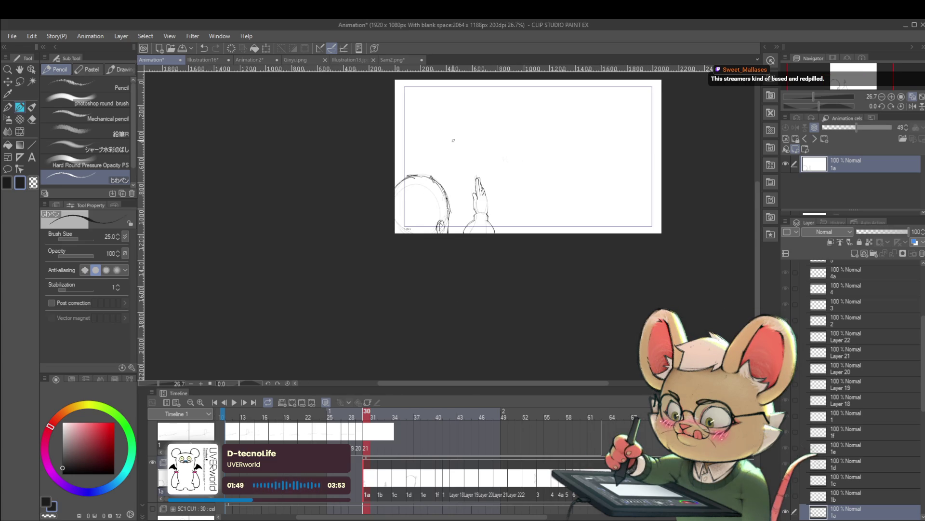
pyautogui.moveTo(479, 203); pyautogui.dragTo(471, 213)
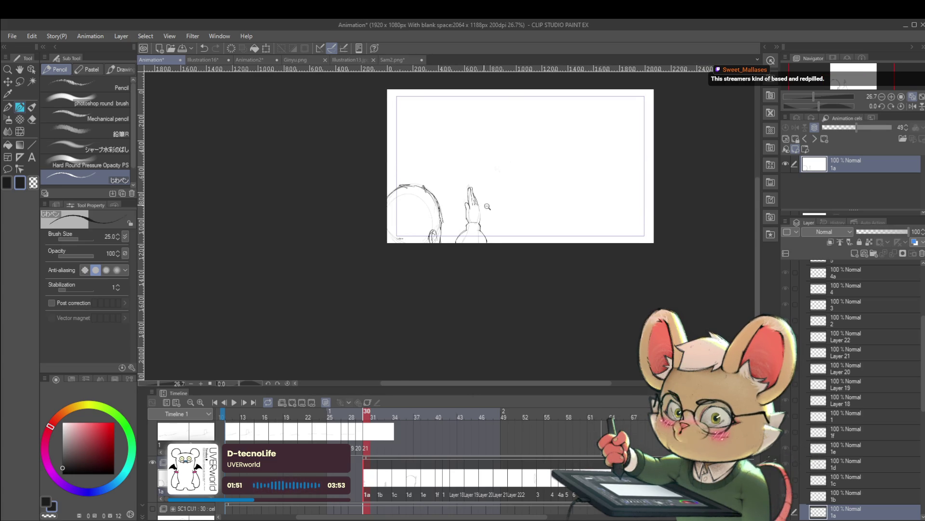
pyautogui.scroll(5, 487, 206)
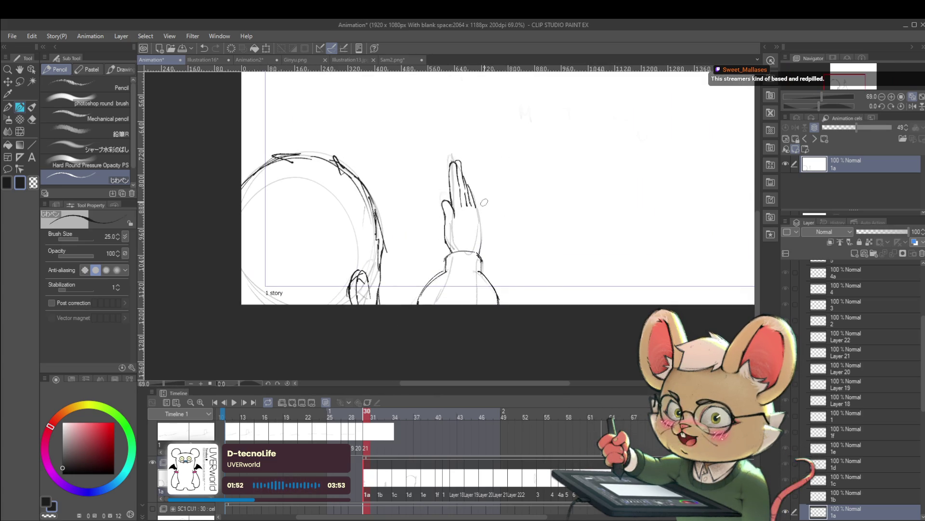
pyautogui.click(913, 107)
pyautogui.click(913, 107)
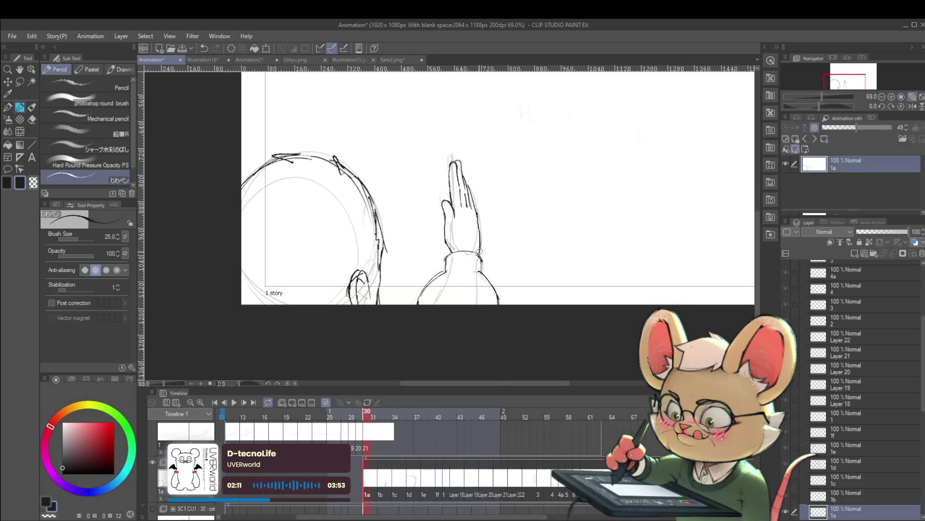
pyautogui.scroll(-5, 486, 228)
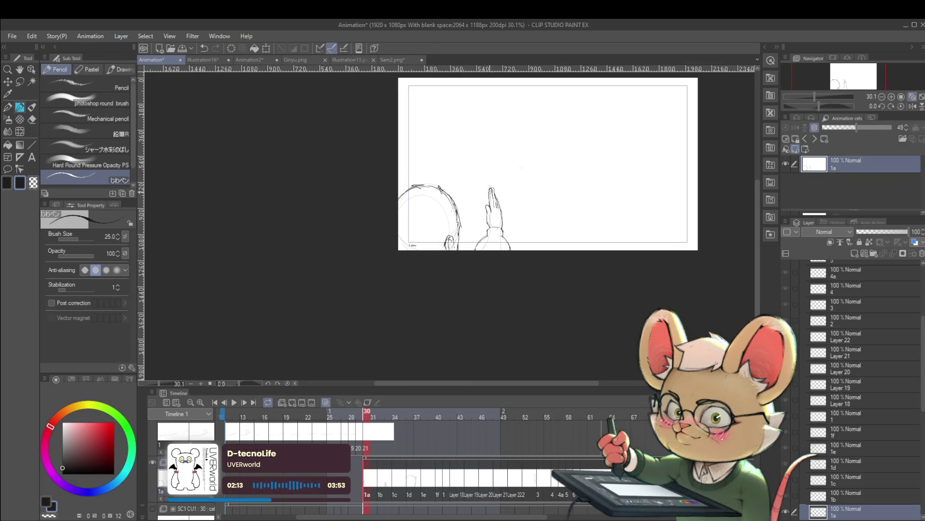
pyautogui.click(913, 107)
pyautogui.scroll(5, 410, 230)
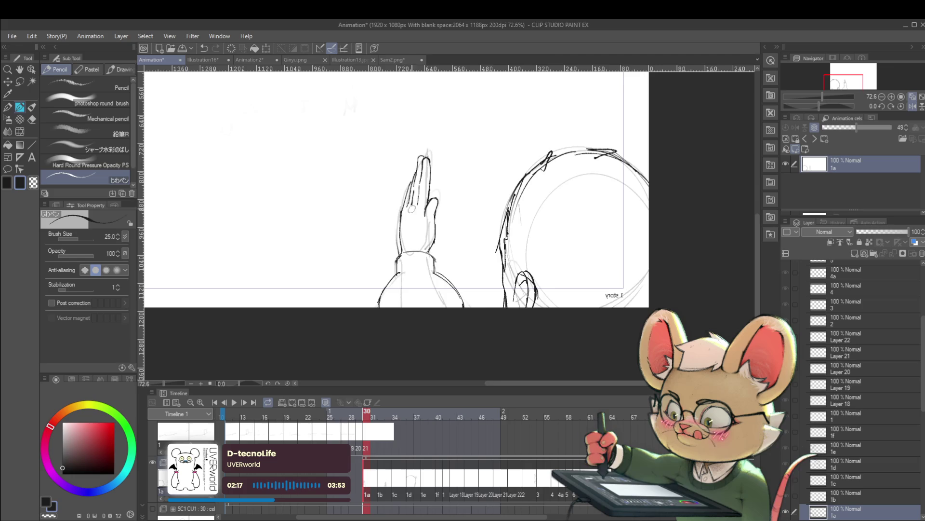
pyautogui.scroll(-5, 412, 209)
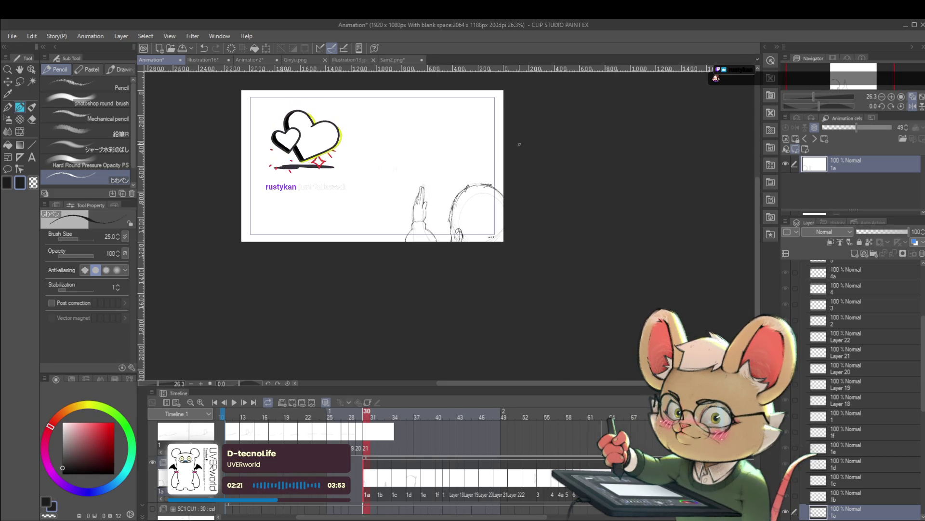
pyautogui.scroll(1, 530, 150)
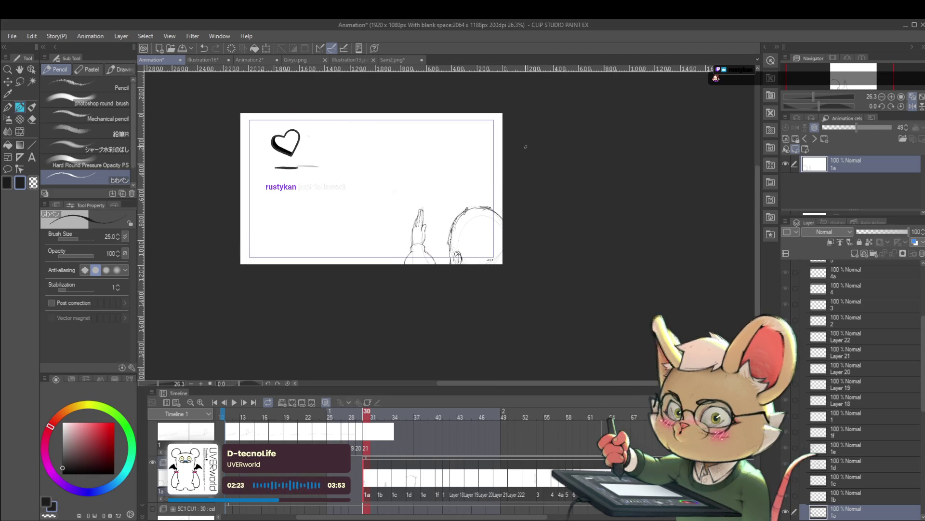
pyautogui.hscroll(-3, 533, 193)
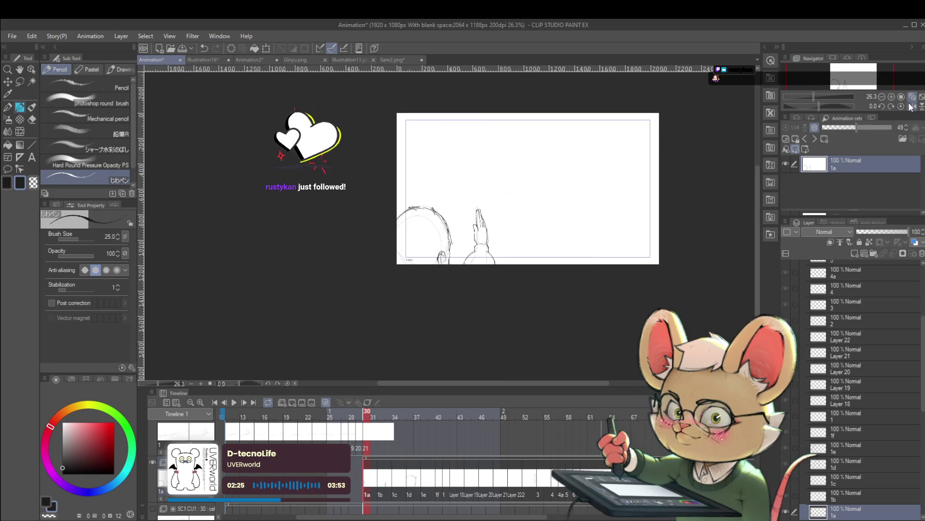
pyautogui.scroll(3, 533, 232)
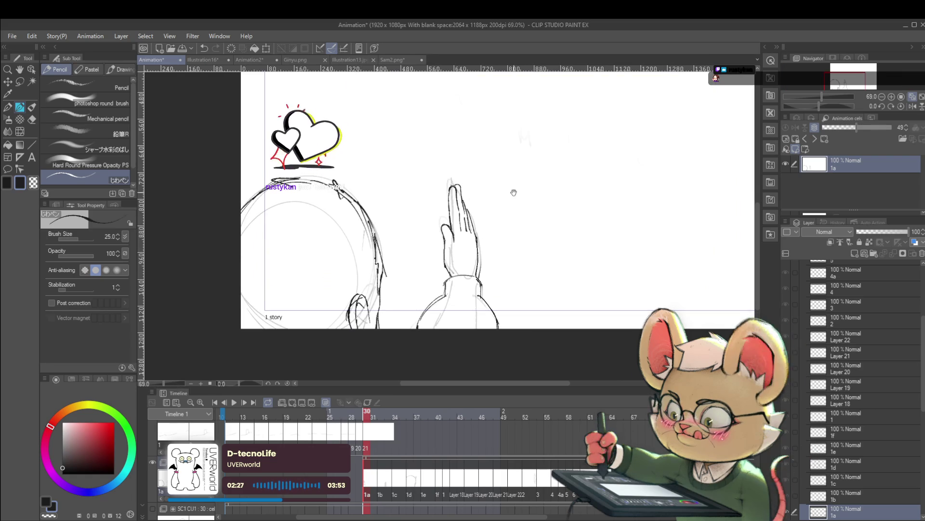
# Darken the raised ear's tip on cel 1a with a short pencil stroke while zoomed in
pyautogui.scroll(-1, 501, 186)
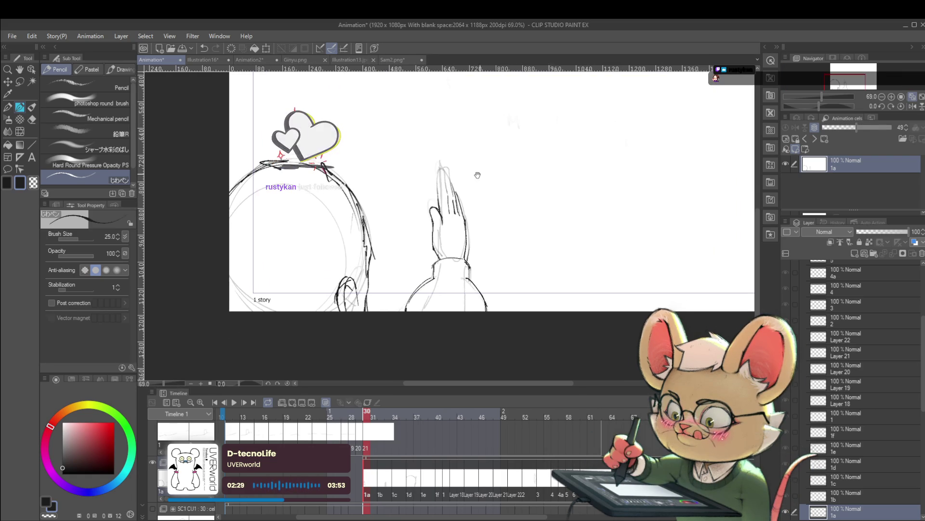
pyautogui.scroll(1, 517, 173)
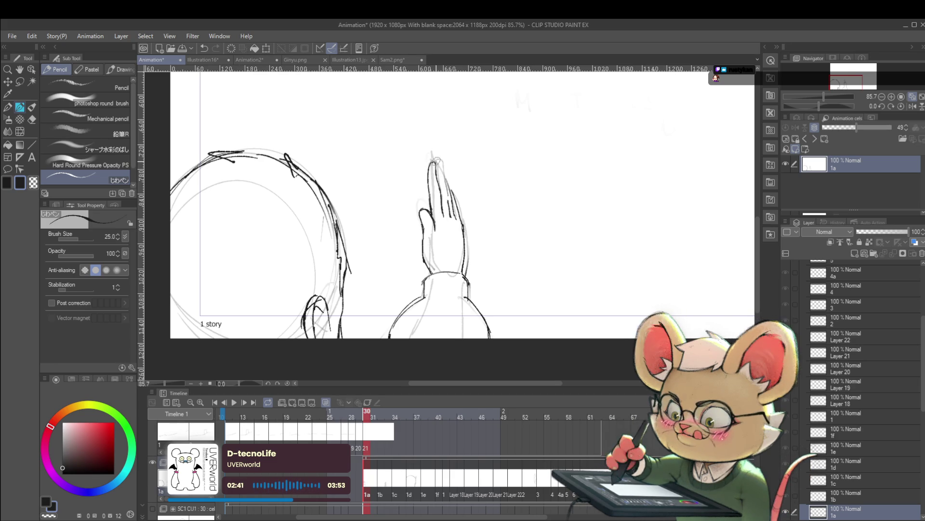
pyautogui.moveTo(437, 160); pyautogui.dragTo(443, 171)
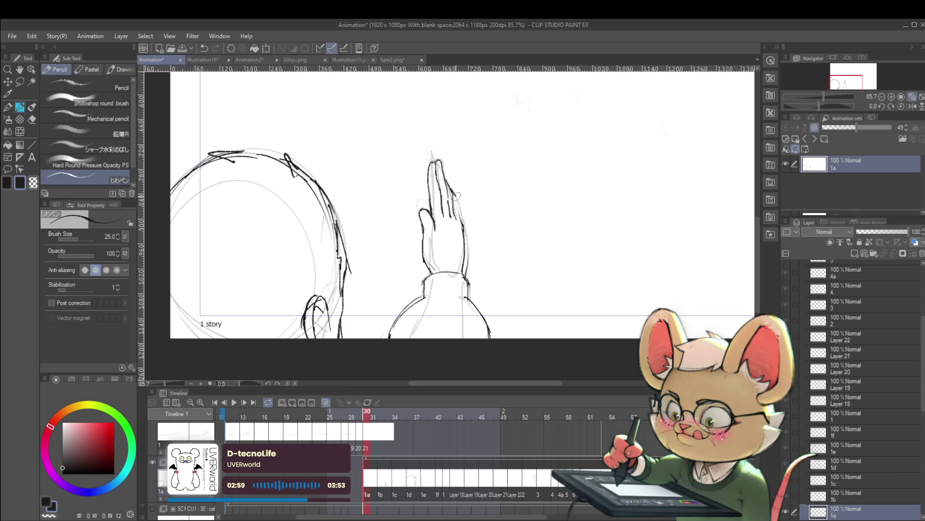
pyautogui.scroll(-5, 456, 195)
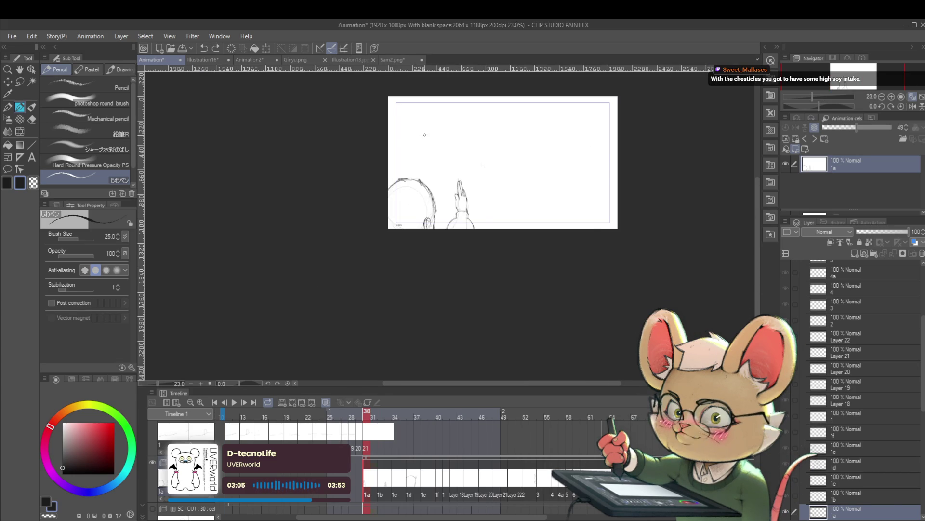
# Go to cel 1d, extend the head's right contour downward, and check it mirrored
pyautogui.hotkey('ctrl', 'Right')
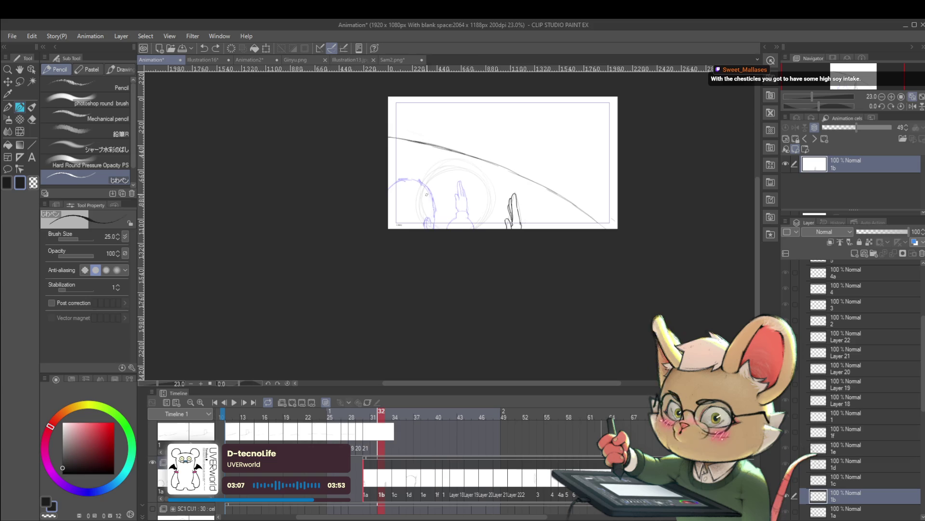
pyautogui.hotkey('ctrl', 'Right')
pyautogui.hotkey('ctrl', 'Right')
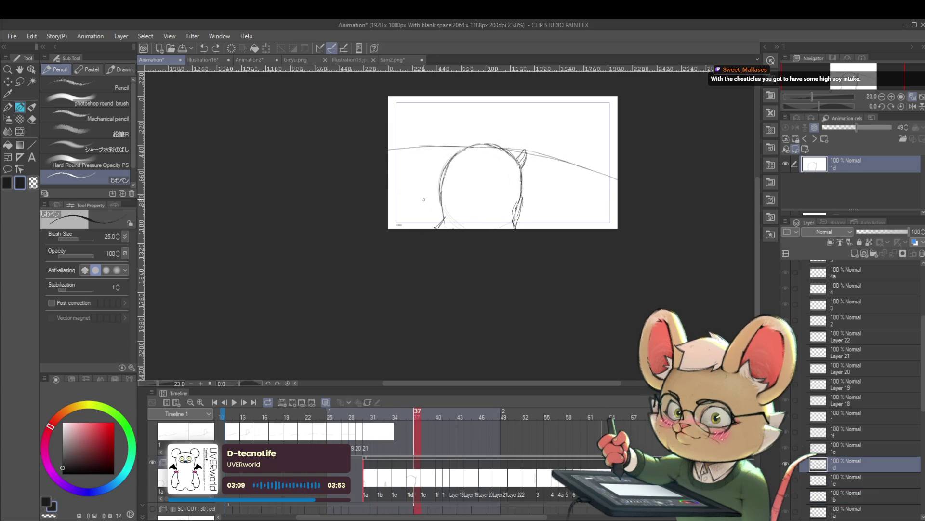
pyautogui.press('Left')
pyautogui.press('Left')
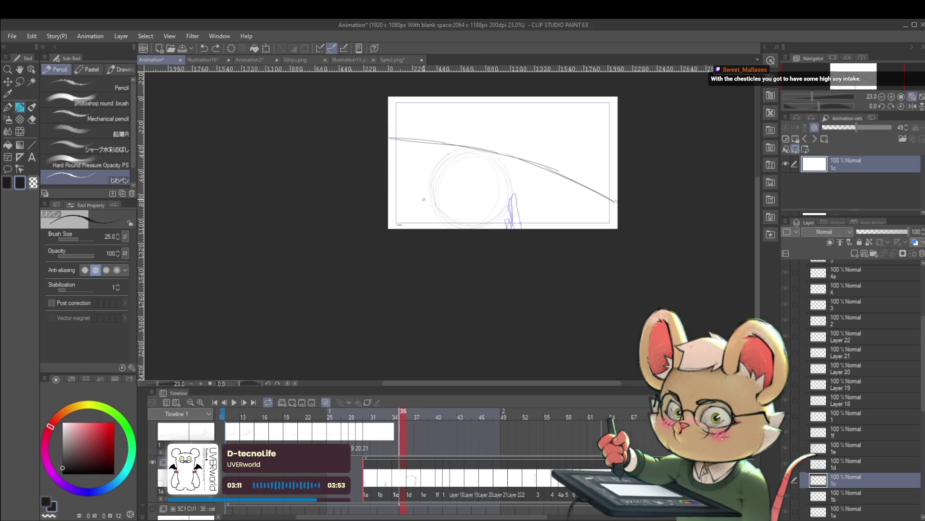
pyautogui.press('Right')
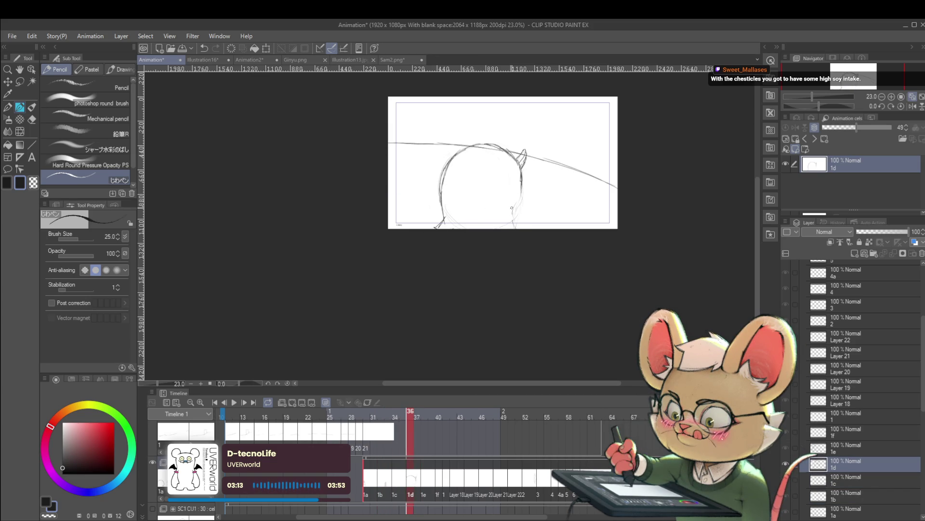
pyautogui.moveTo(521, 186); pyautogui.dragTo(520, 227)
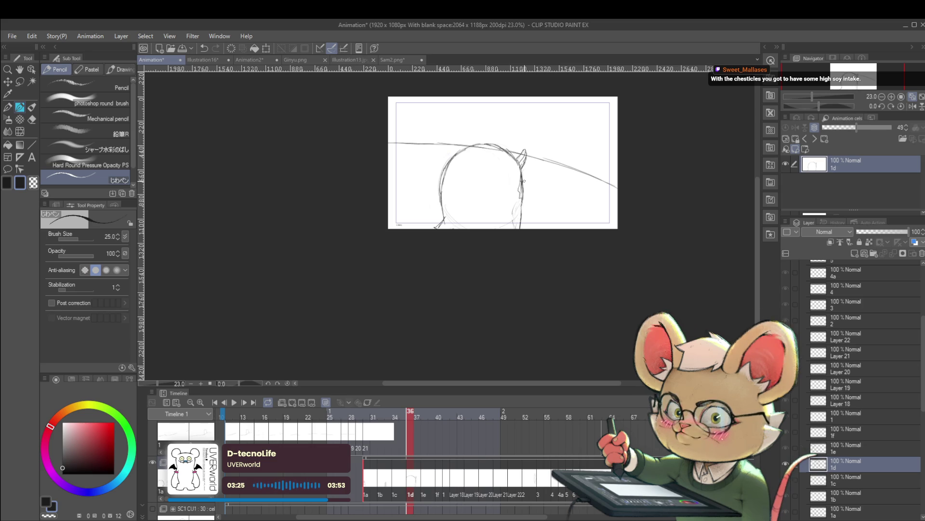
pyautogui.click(914, 106)
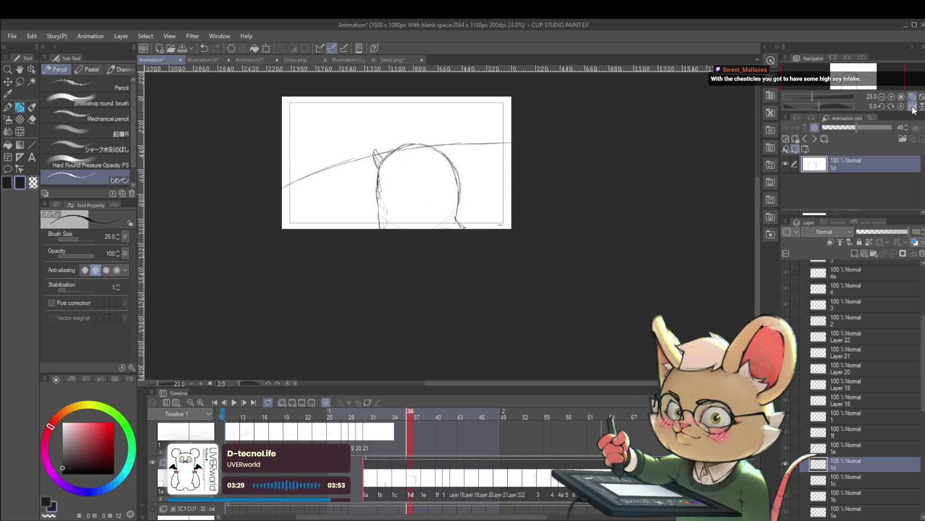
pyautogui.click(911, 106)
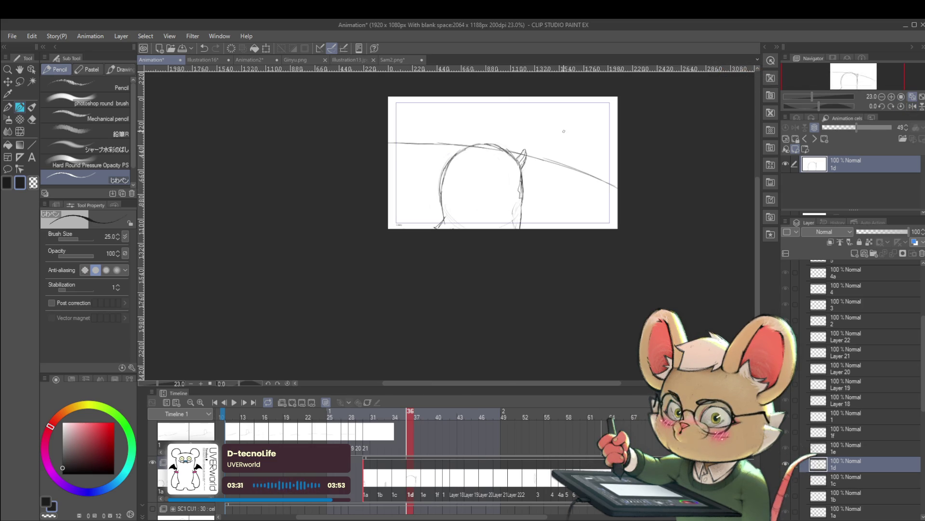
# Set the brush size to 50, mirror the view, and trace the head's left contour
pyautogui.scroll(3, 542, 190)
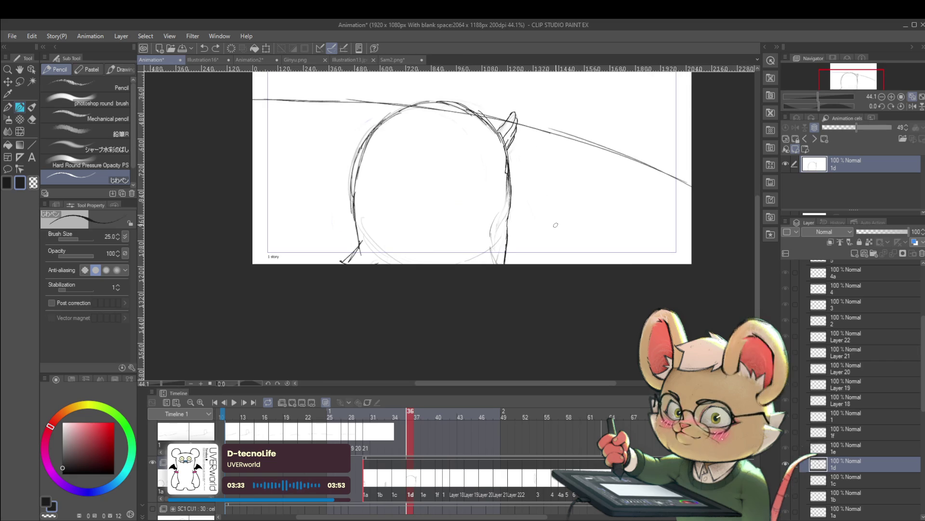
pyautogui.press(']')
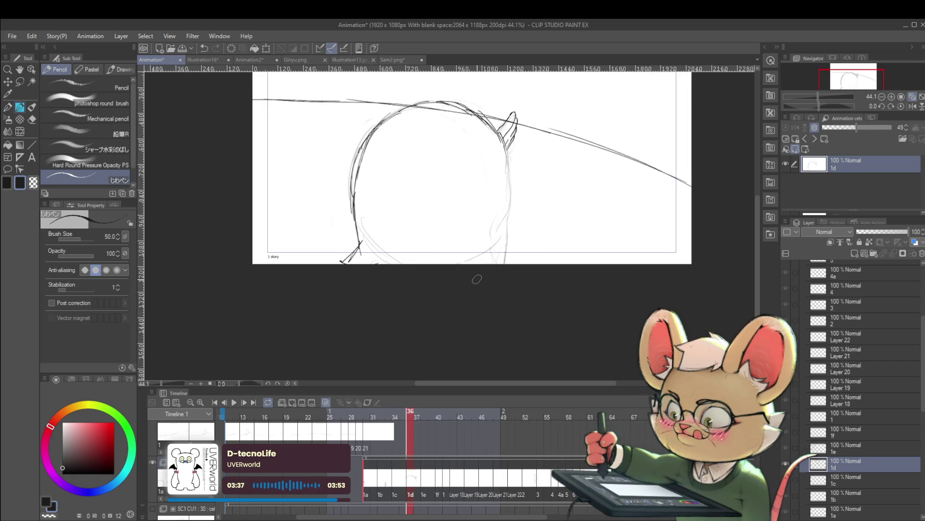
pyautogui.press('h')
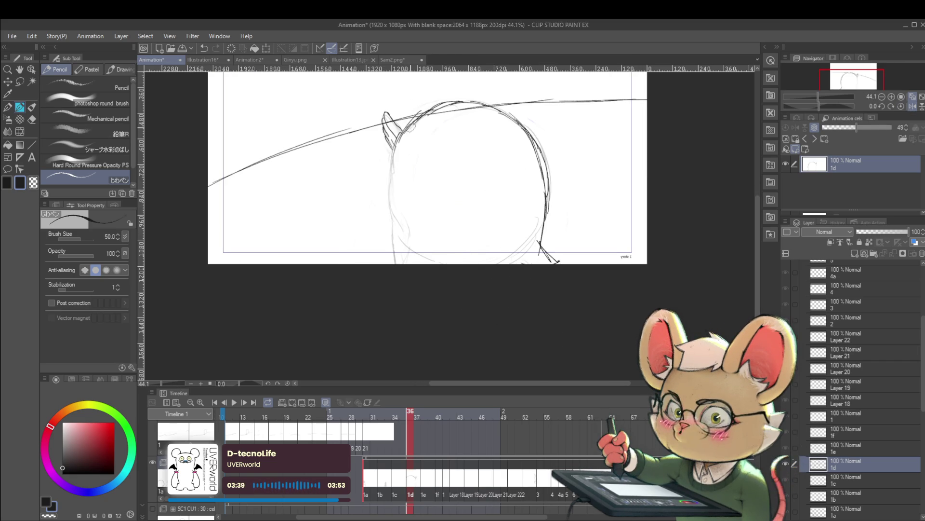
pyautogui.moveTo(401, 141)
pyautogui.mouseDown()
pyautogui.moveTo(390, 188)
pyautogui.moveTo(403, 139)
pyautogui.mouseUp()
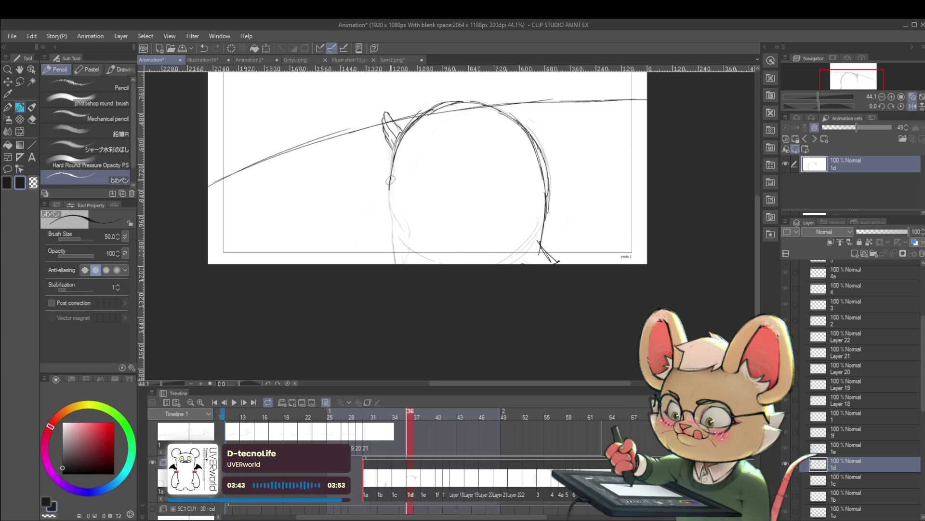
pyautogui.moveTo(389, 187); pyautogui.dragTo(390, 207)
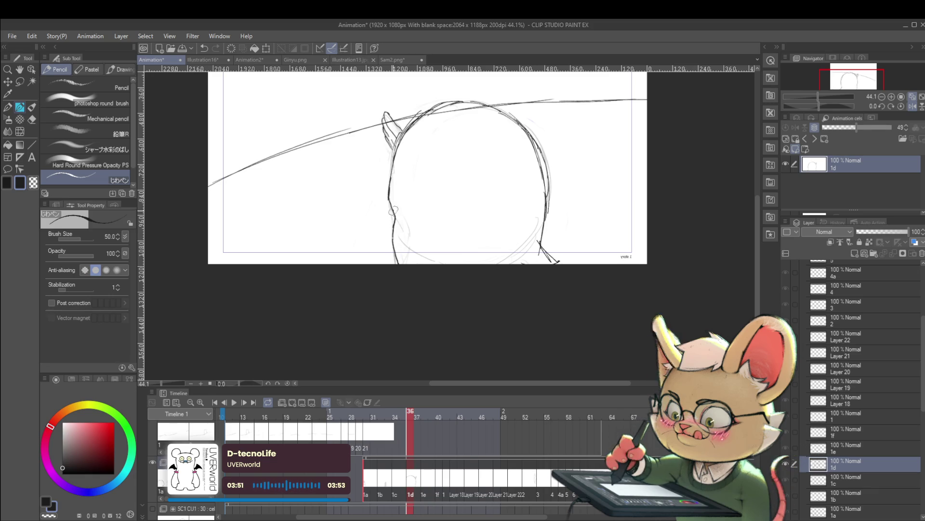
pyautogui.moveTo(393, 207); pyautogui.dragTo(389, 239)
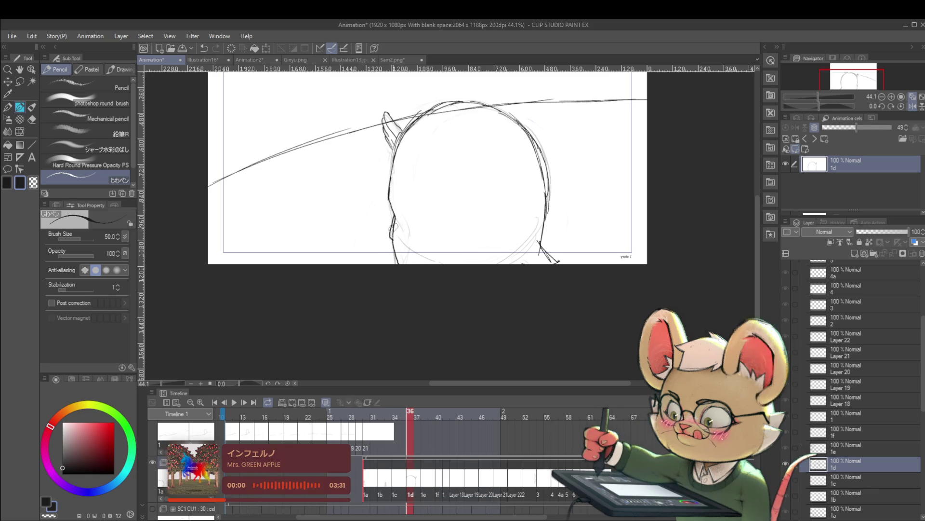
pyautogui.scroll(-6, 366, 161)
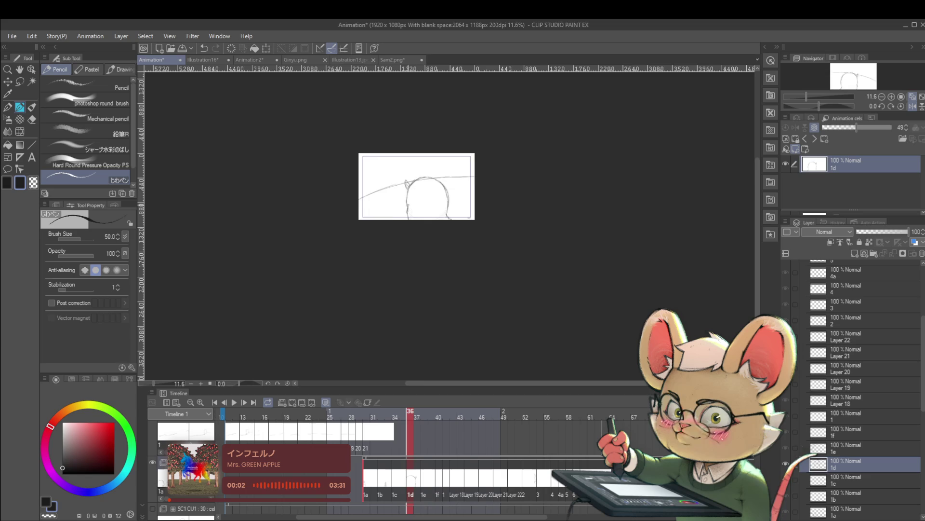
pyautogui.scroll(3, 426, 219)
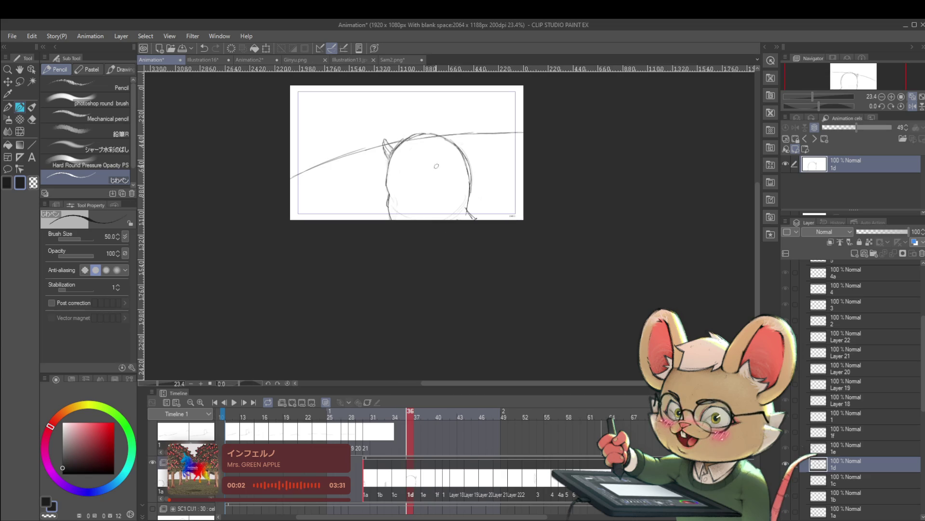
# Sketch the face contour and a small ear near the jaw, undoing two stray strokes
pyautogui.click(914, 107)
pyautogui.scroll(2, 535, 150)
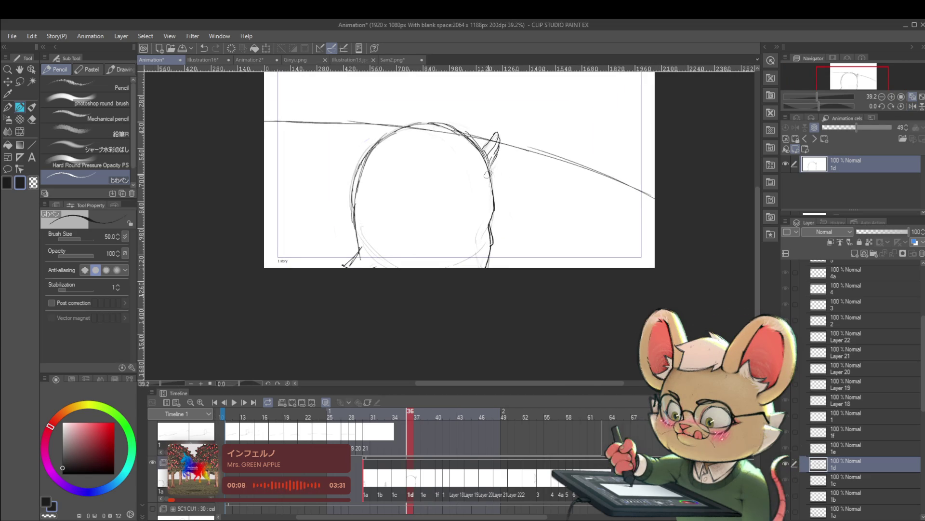
pyautogui.moveTo(476, 201); pyautogui.dragTo(482, 226)
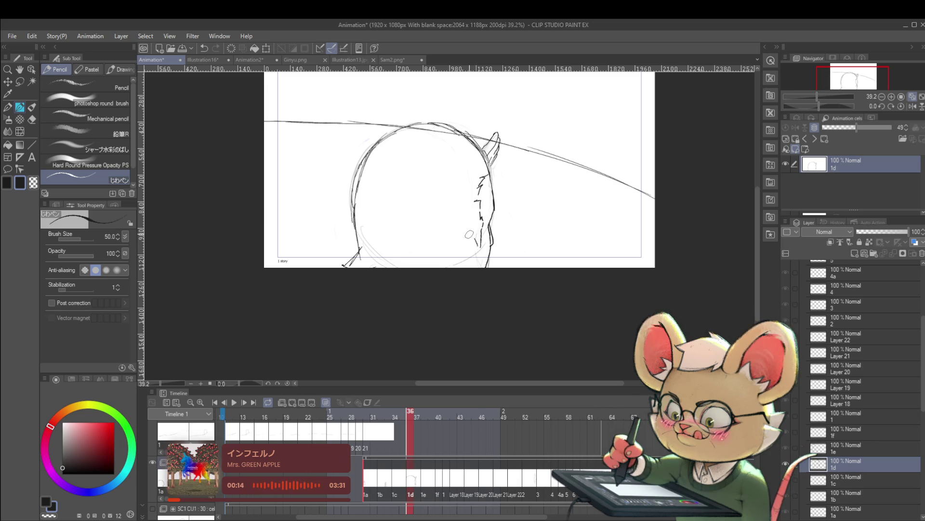
pyautogui.moveTo(462, 225); pyautogui.dragTo(471, 233)
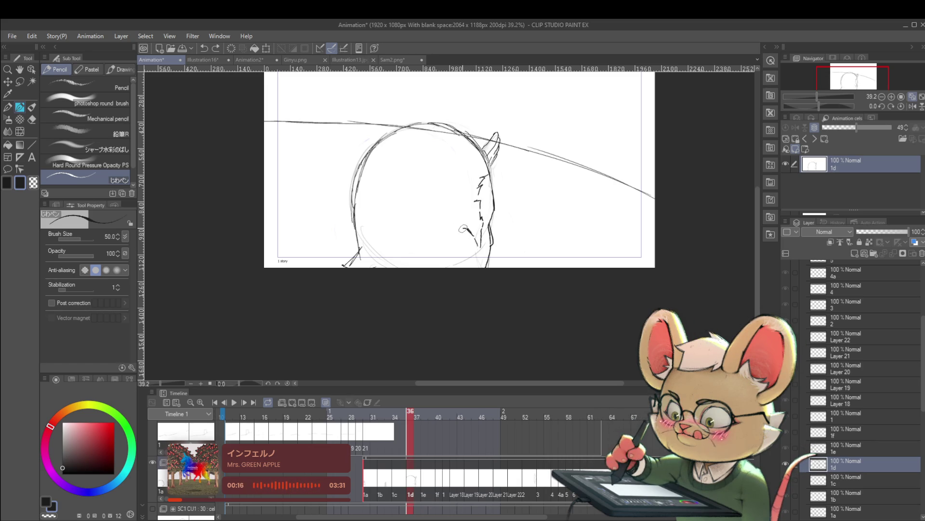
pyautogui.hotkey('ctrl', 'z')
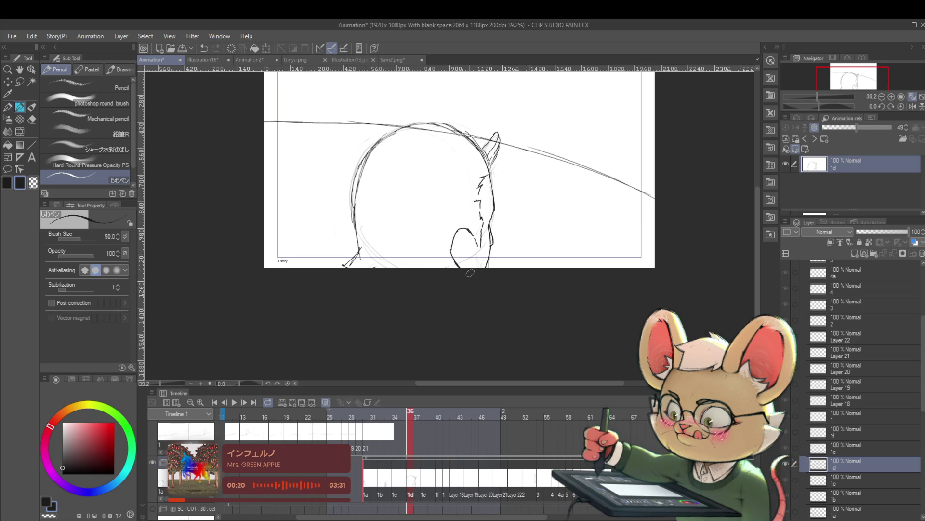
pyautogui.hotkey('ctrl', 'z')
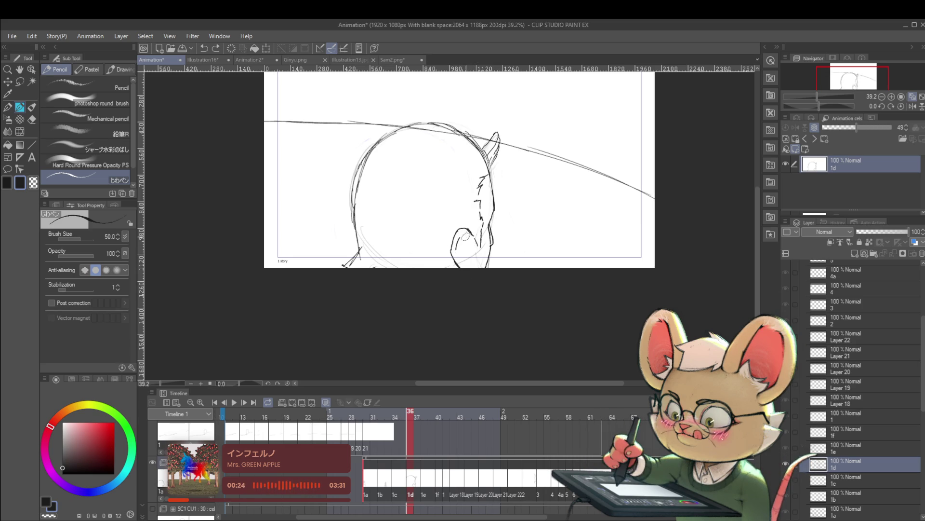
pyautogui.moveTo(467, 234); pyautogui.dragTo(480, 258)
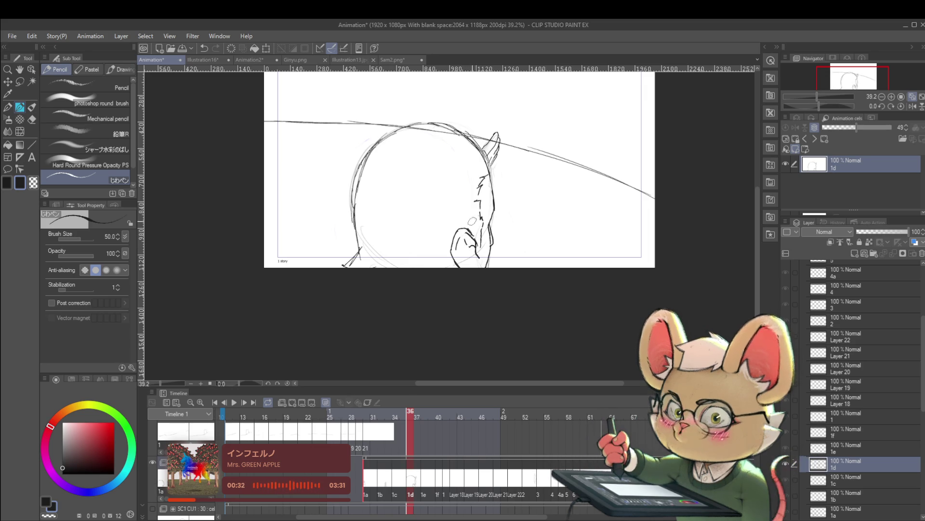
pyautogui.scroll(-3, 482, 235)
# Unmirror the view, erase the ear near the jaw, and reduce the brush to 20
pyautogui.click(913, 107)
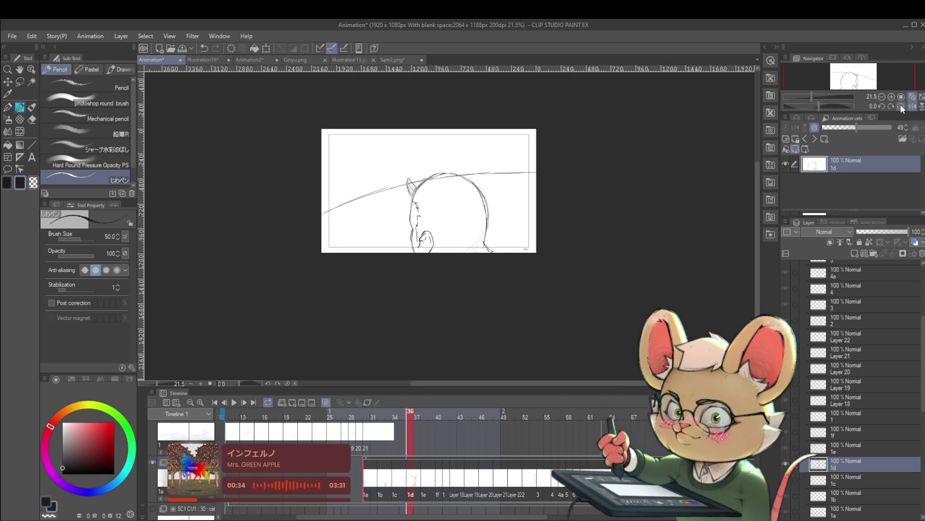
pyautogui.scroll(3, 441, 180)
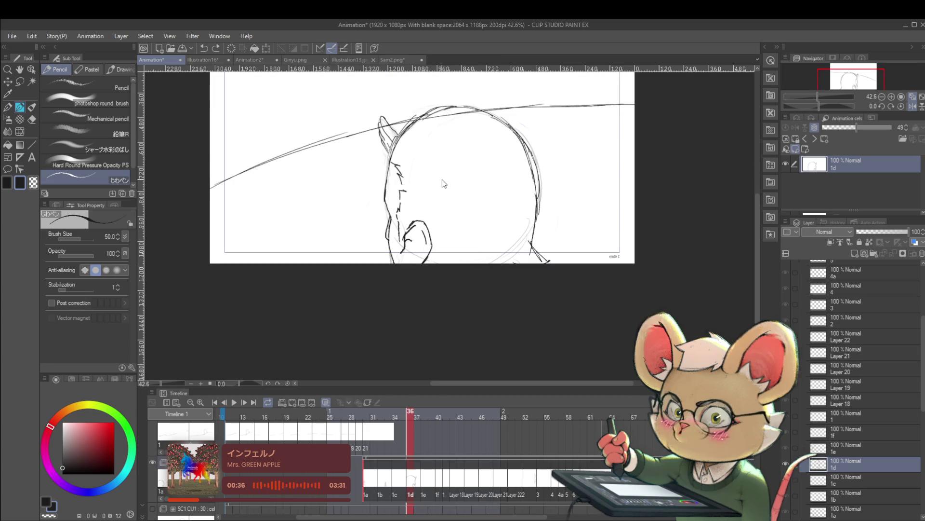
pyautogui.moveTo(415, 231)
pyautogui.mouseDown()
pyautogui.moveTo(413, 264)
pyautogui.moveTo(422, 247)
pyautogui.mouseUp()
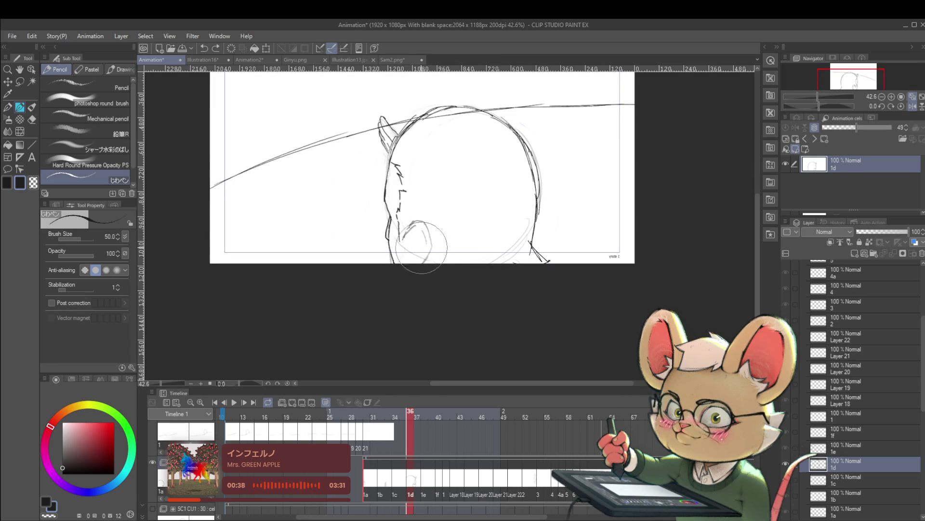
pyautogui.press('[')
pyautogui.press('[')
pyautogui.press('[')
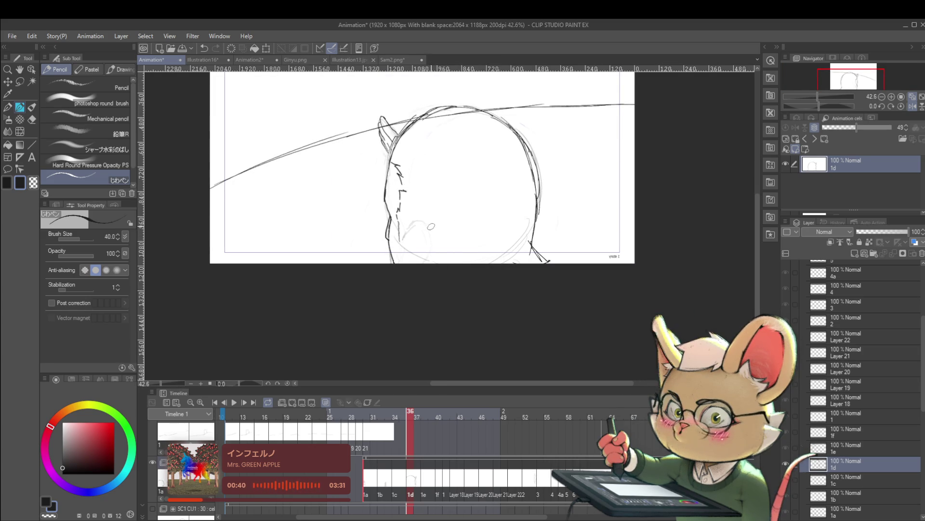
# Try a pointed ear stroke mid-head at brush size 25, undoing the misses
pyautogui.moveTo(452, 227); pyautogui.dragTo(428, 249)
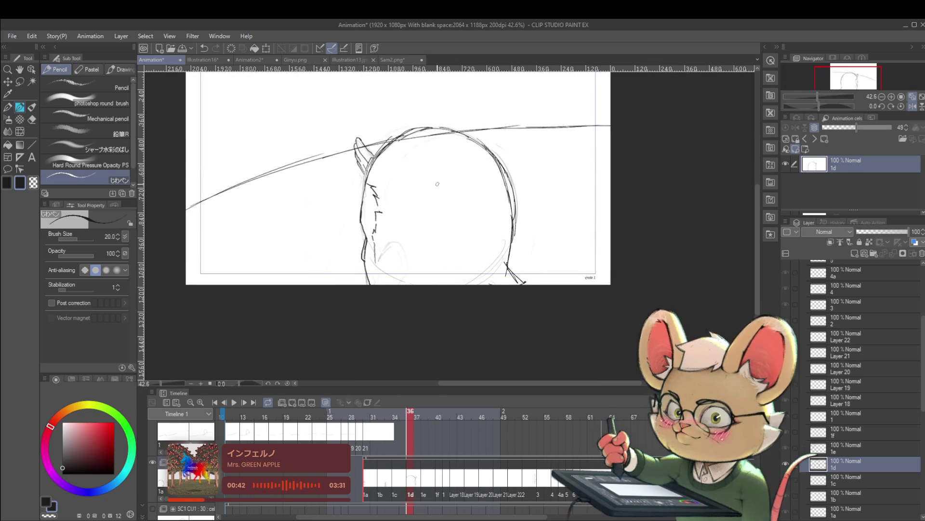
pyautogui.moveTo(434, 199); pyautogui.dragTo(429, 220)
pyautogui.hotkey('ctrl', 'z')
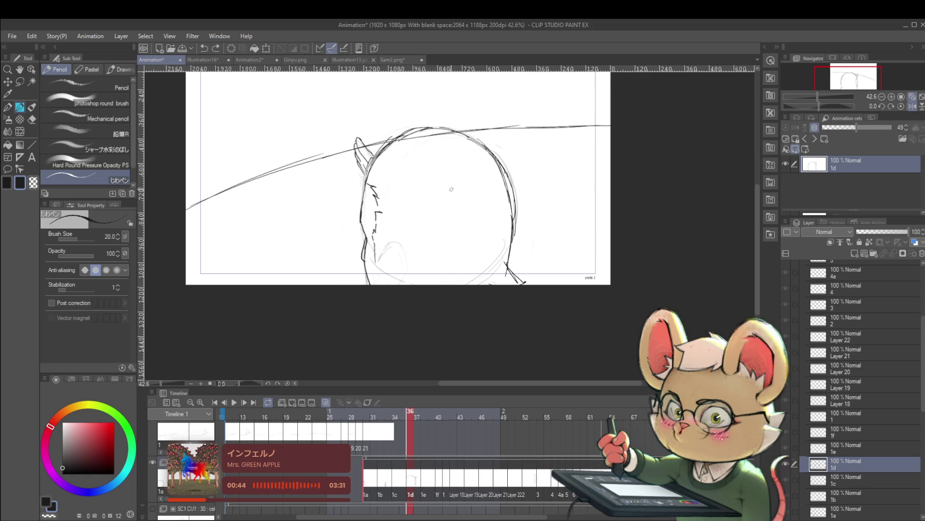
pyautogui.press(']')
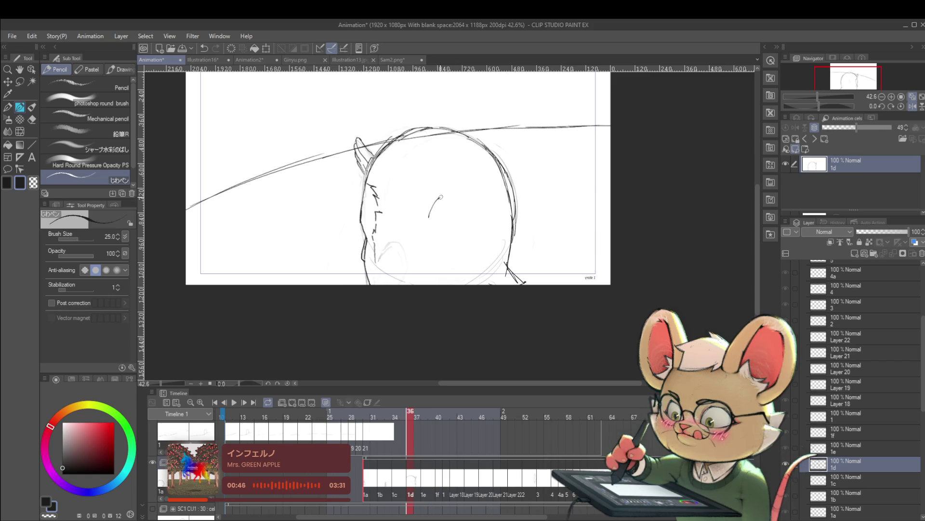
pyautogui.hotkey('ctrl', 'z')
pyautogui.moveTo(439, 197)
pyautogui.mouseDown()
pyautogui.moveTo(452, 218)
pyautogui.moveTo(435, 241)
pyautogui.moveTo(442, 198)
pyautogui.moveTo(455, 220)
pyautogui.mouseUp()
pyautogui.hotkey('ctrl', 'z')
pyautogui.hotkey('ctrl', 'z')
pyautogui.hotkey('ctrl', 'z')
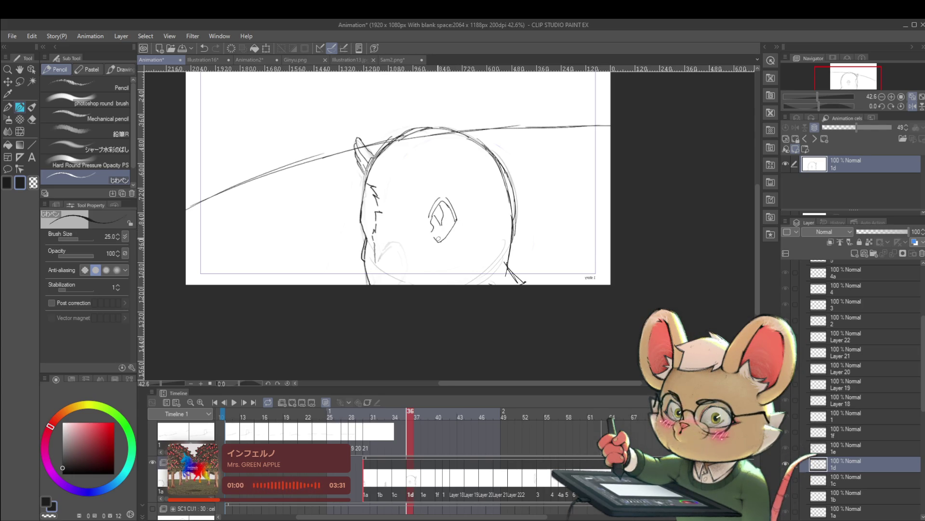
pyautogui.scroll(-3, 449, 228)
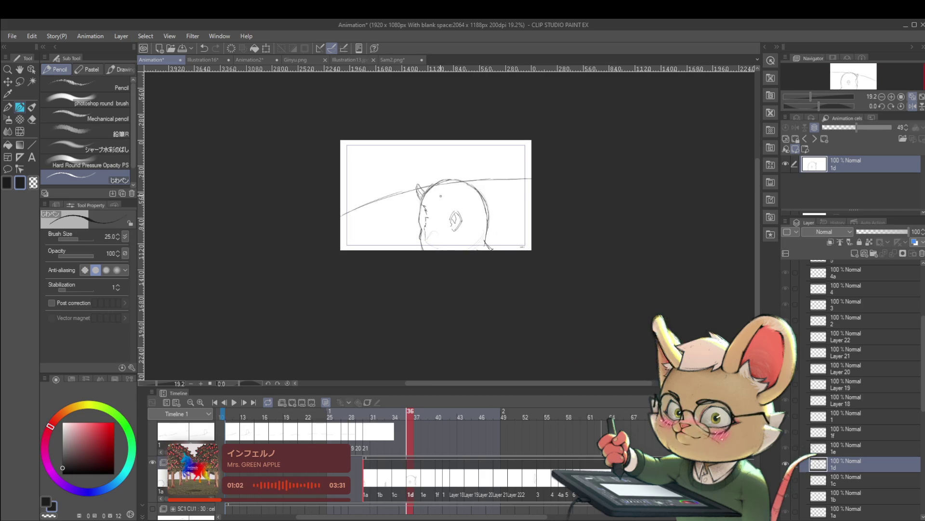
# Add a line to the new ear and inner ear detail, discarding two chin strokes
pyautogui.scroll(4, 409, 219)
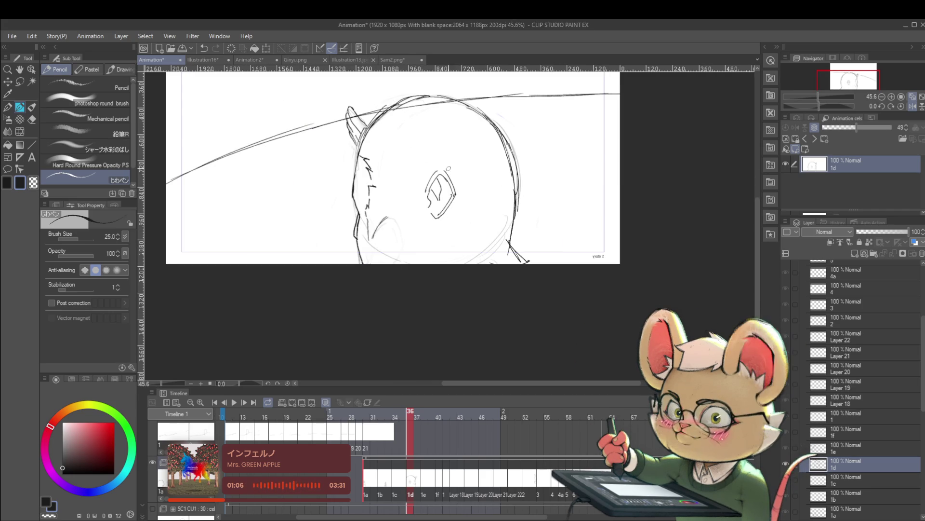
pyautogui.moveTo(449, 169); pyautogui.dragTo(472, 191)
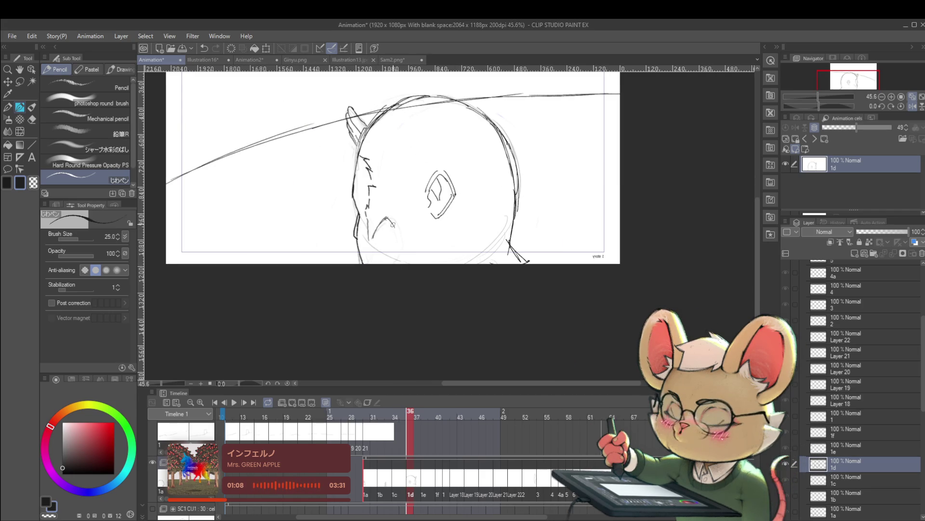
pyautogui.moveTo(393, 225); pyautogui.dragTo(404, 243)
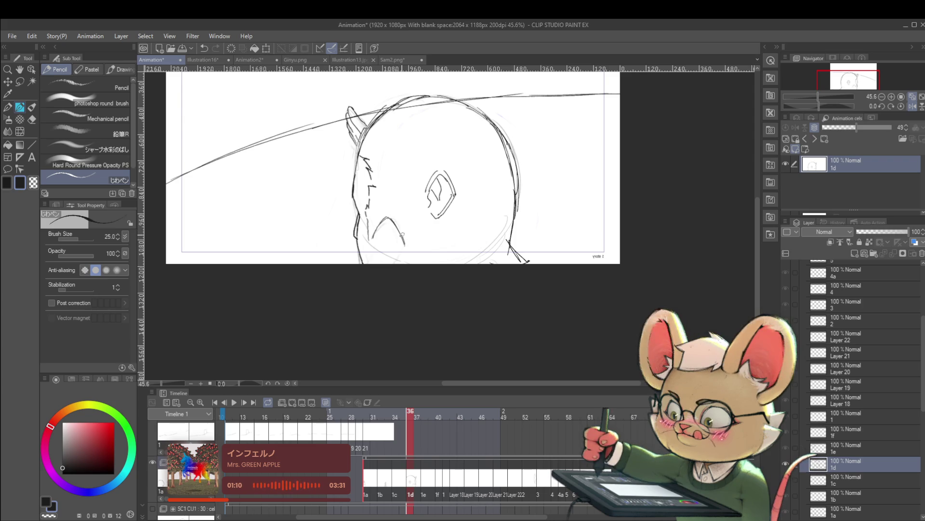
pyautogui.hotkey('ctrl', 'z')
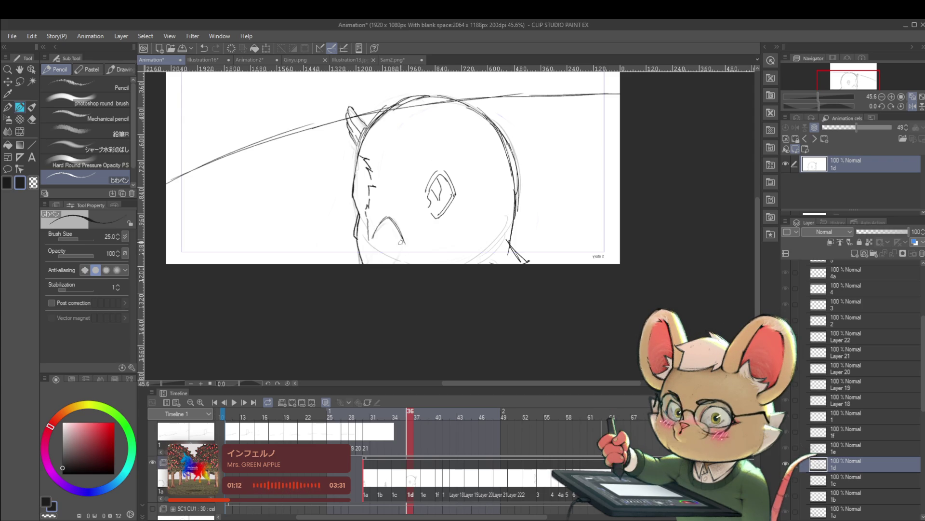
pyautogui.moveTo(401, 244); pyautogui.dragTo(391, 263)
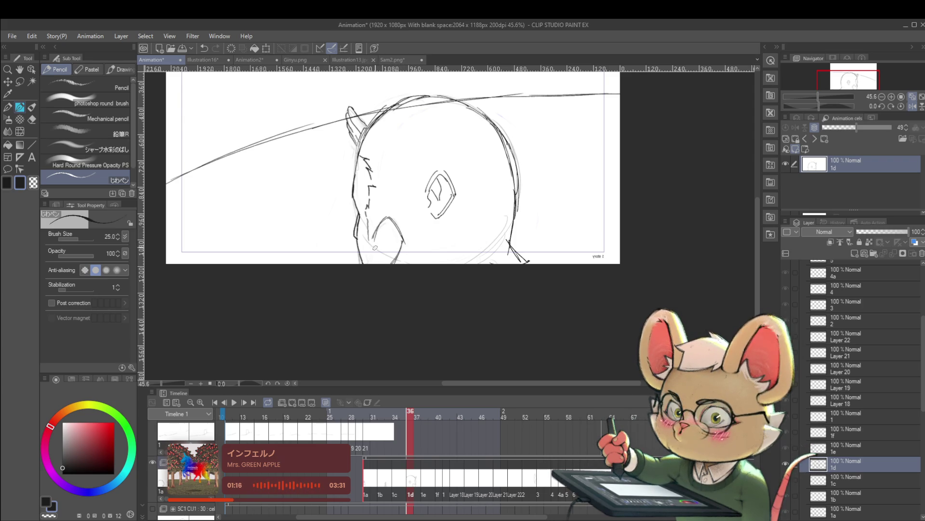
pyautogui.hotkey('ctrl', 'z')
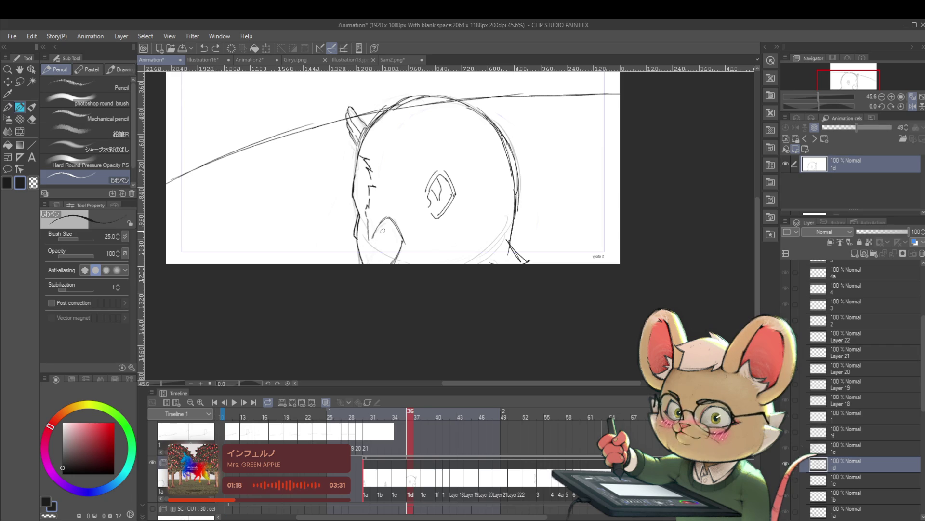
pyautogui.moveTo(375, 239); pyautogui.dragTo(387, 222)
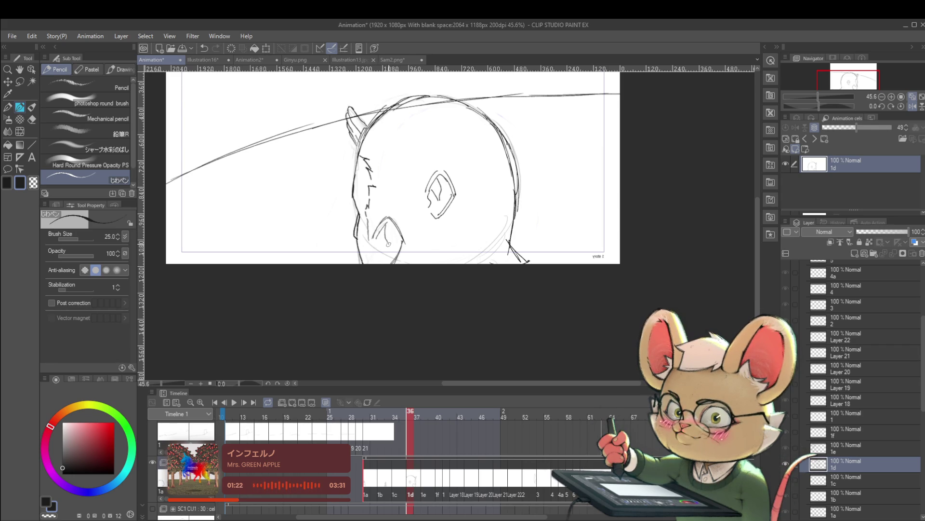
# Check the drawing mirrored, undo a small ear stroke, and draw a V-shaped face line
pyautogui.click(915, 107)
pyautogui.click(915, 107)
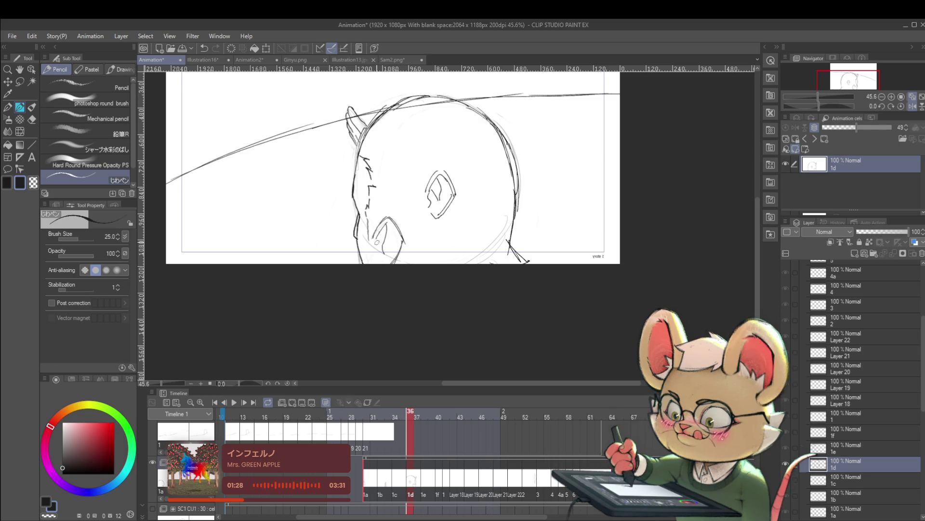
pyautogui.scroll(-3, 397, 223)
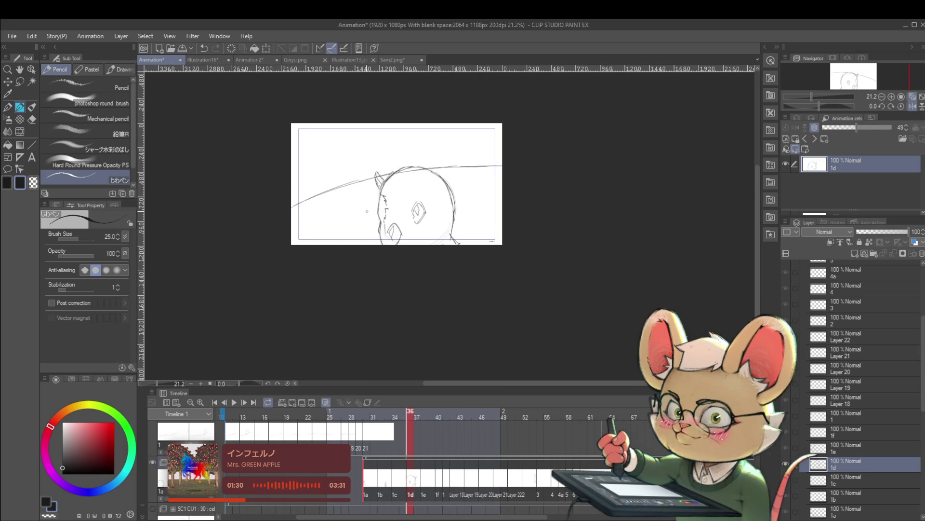
pyautogui.scroll(4, 367, 211)
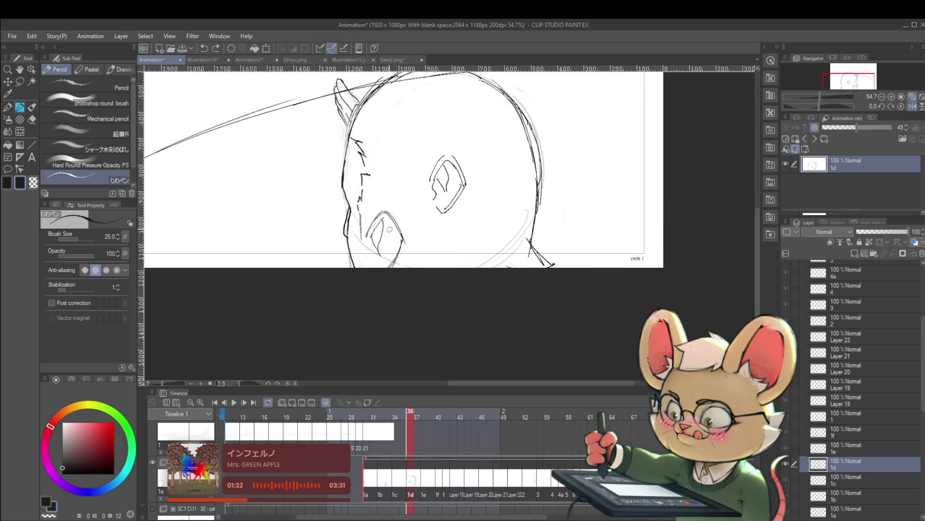
pyautogui.scroll(-5, 395, 248)
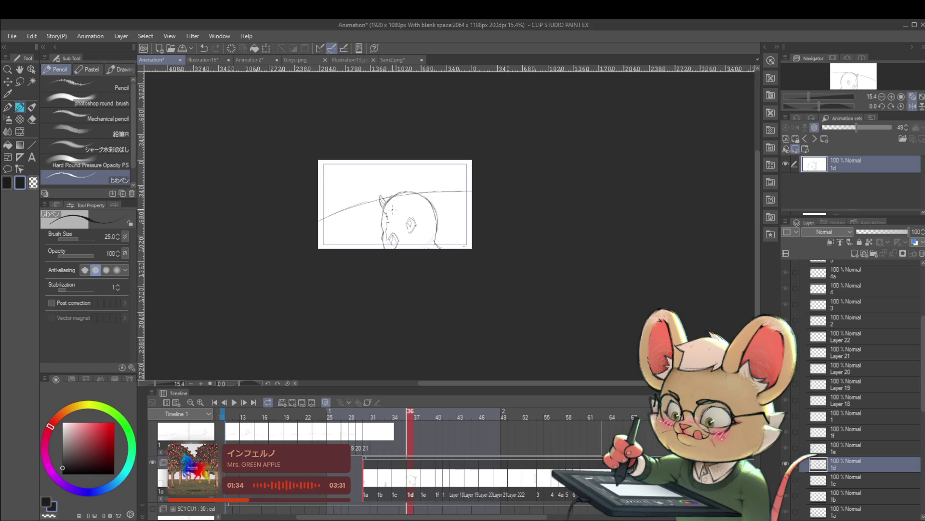
pyautogui.scroll(4, 396, 243)
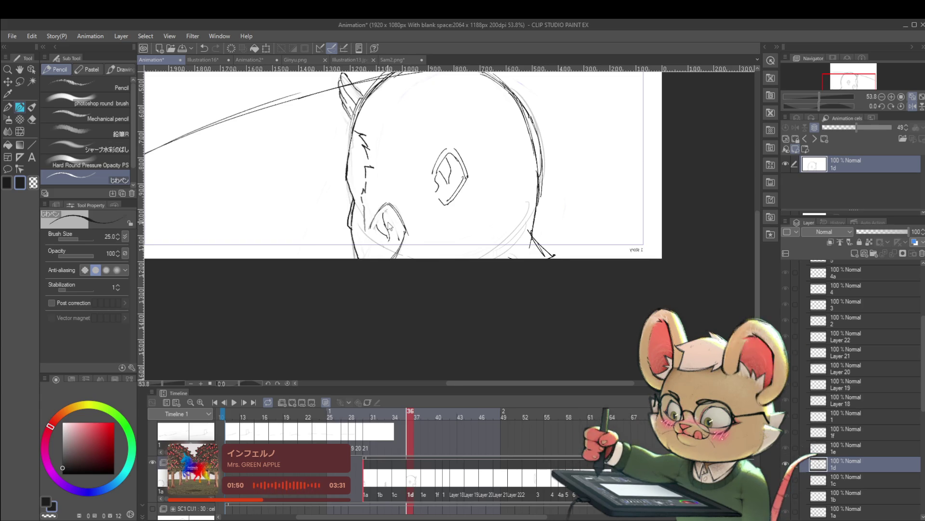
pyautogui.hotkey('ctrl', 'z')
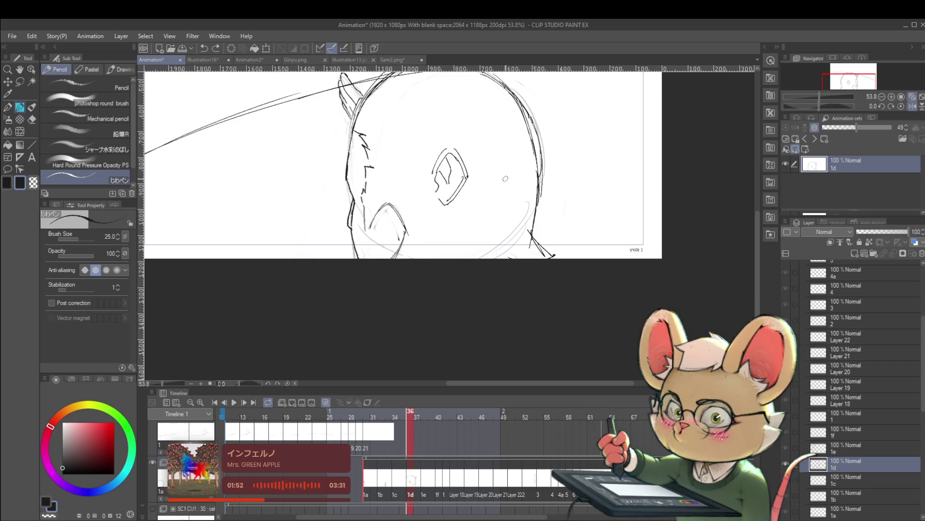
pyautogui.moveTo(514, 190); pyautogui.dragTo(507, 210)
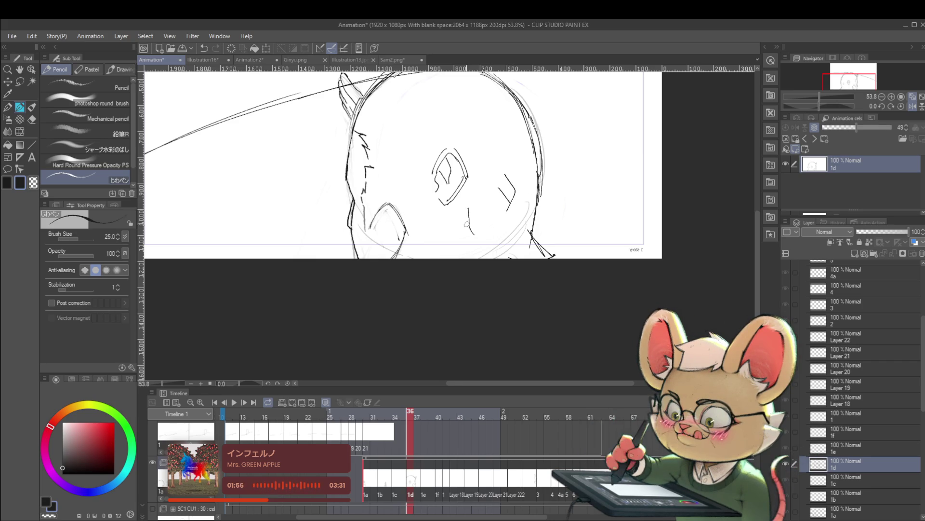
# Strengthen the outer edge of the left ear with extra lines
pyautogui.scroll(-2, 509, 114)
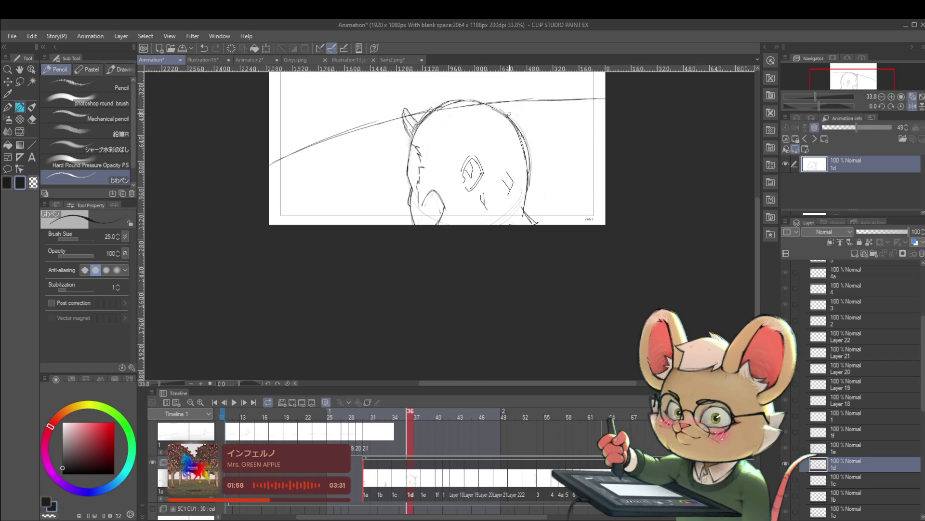
pyautogui.scroll(3, 505, 206)
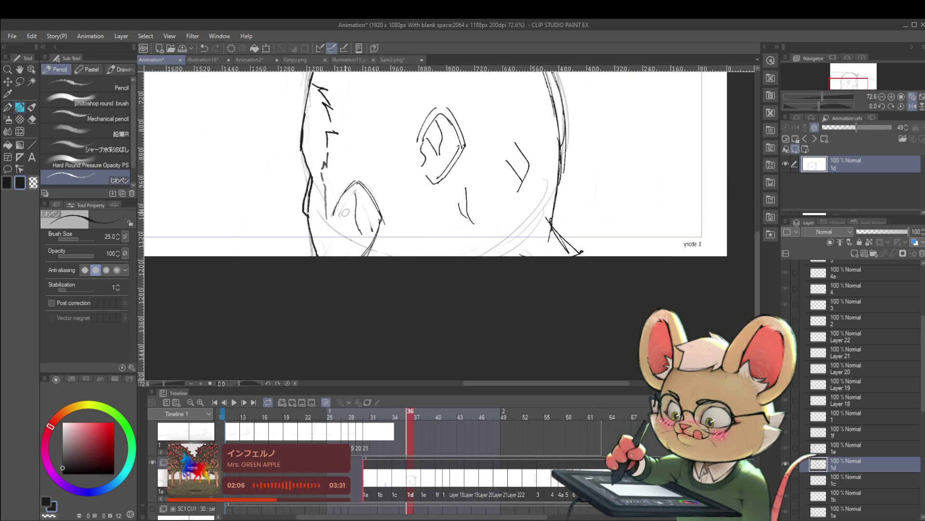
pyautogui.scroll(-4, 354, 223)
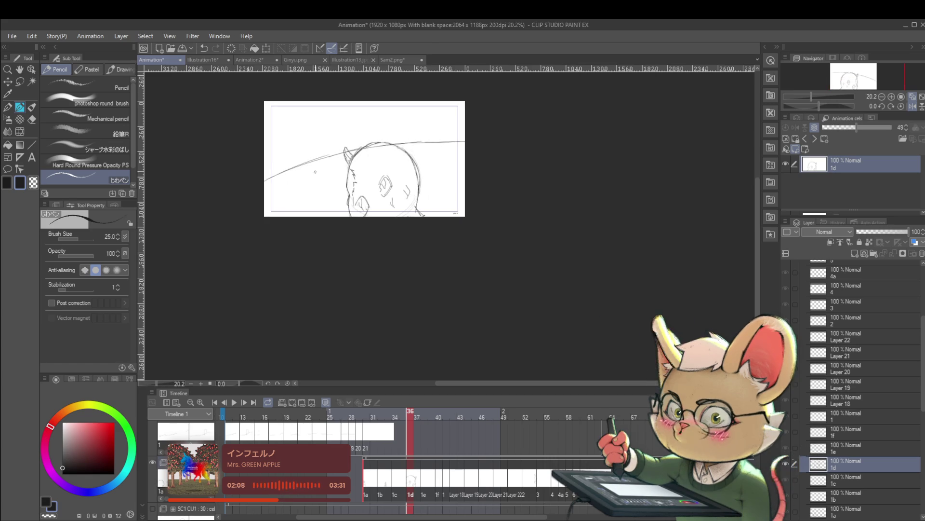
pyautogui.scroll(4, 368, 181)
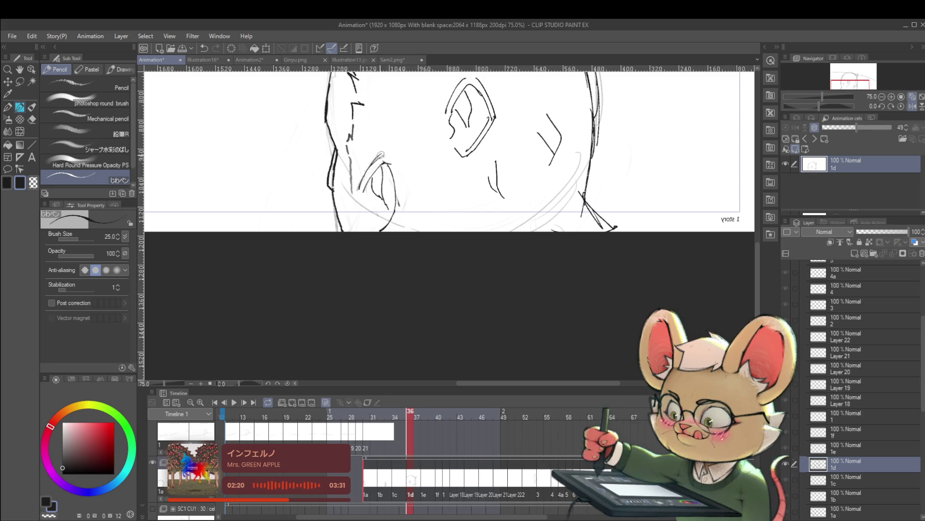
pyautogui.moveTo(401, 171); pyautogui.dragTo(402, 216)
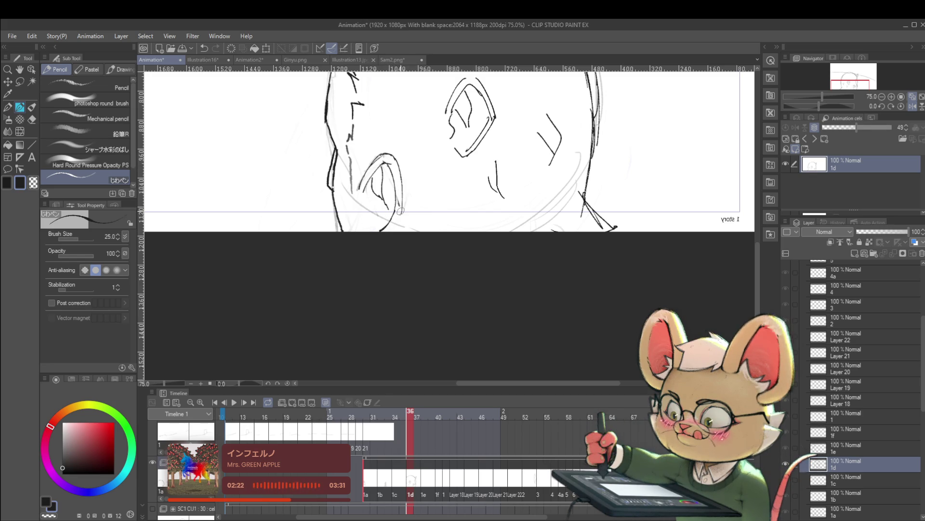
pyautogui.moveTo(404, 169); pyautogui.dragTo(403, 208)
pyautogui.scroll(-5, 398, 186)
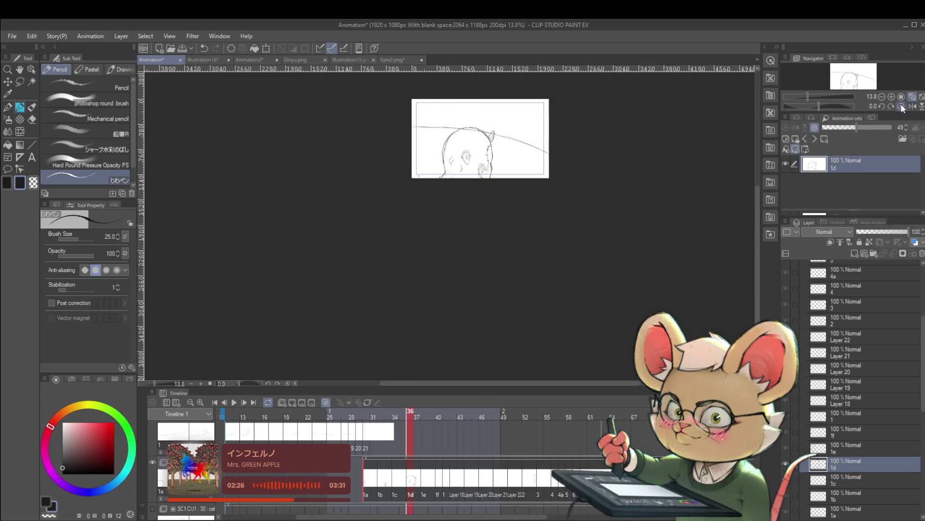
pyautogui.scroll(4, 477, 172)
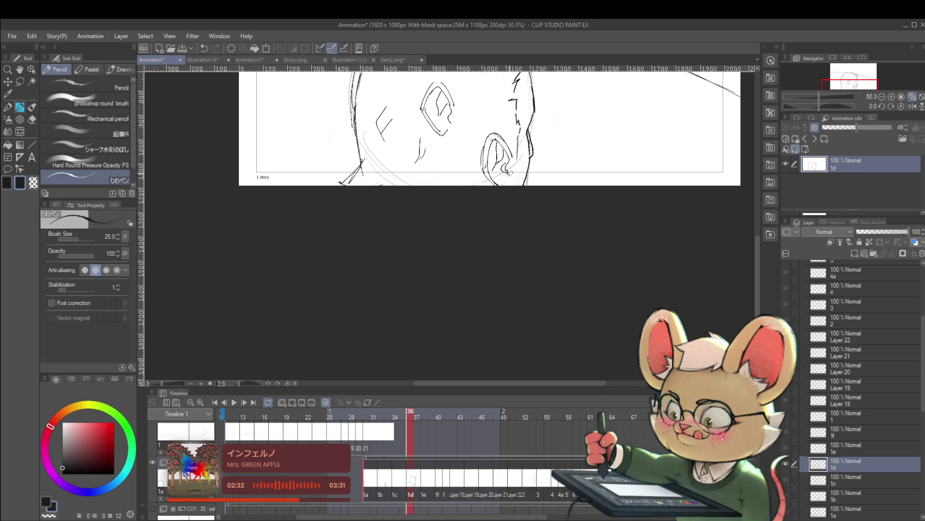
pyautogui.scroll(-3, 531, 151)
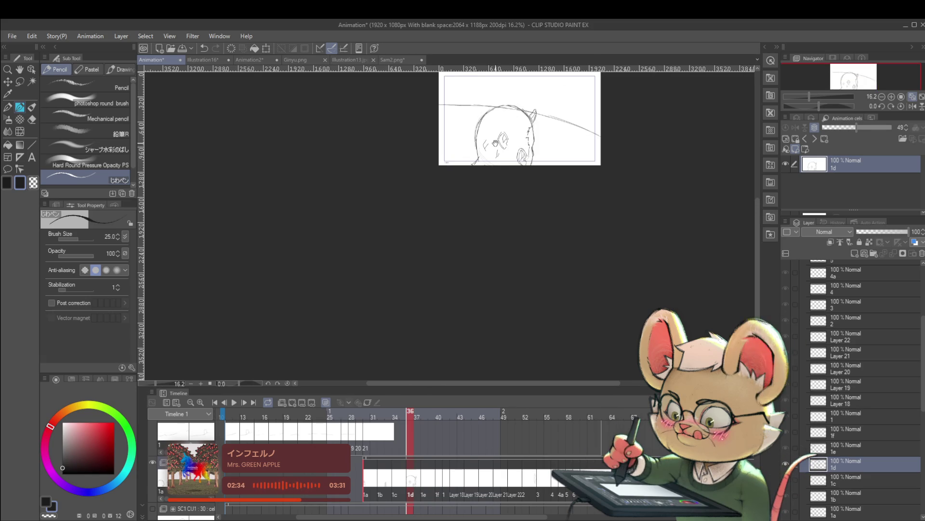
pyautogui.scroll(1, 472, 173)
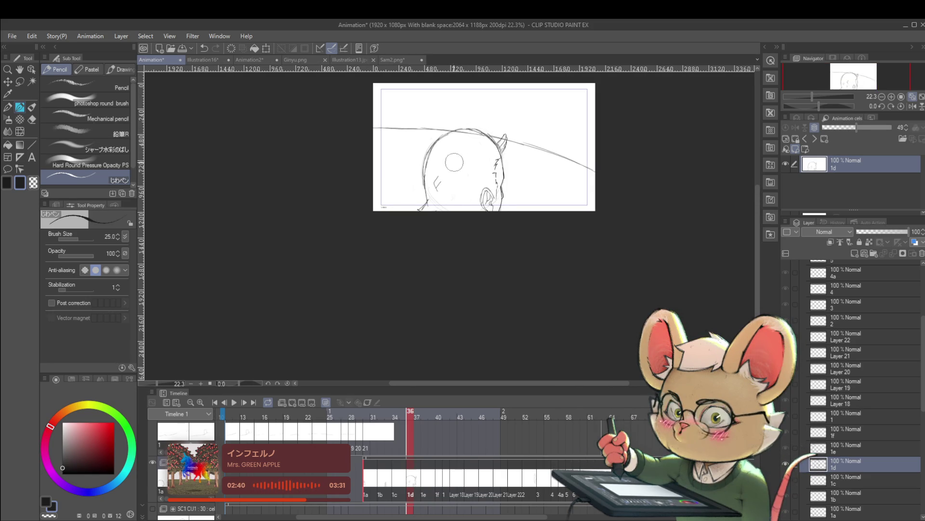
# Switch to Liquify and raise its brush size to 300
pyautogui.click(20, 132)
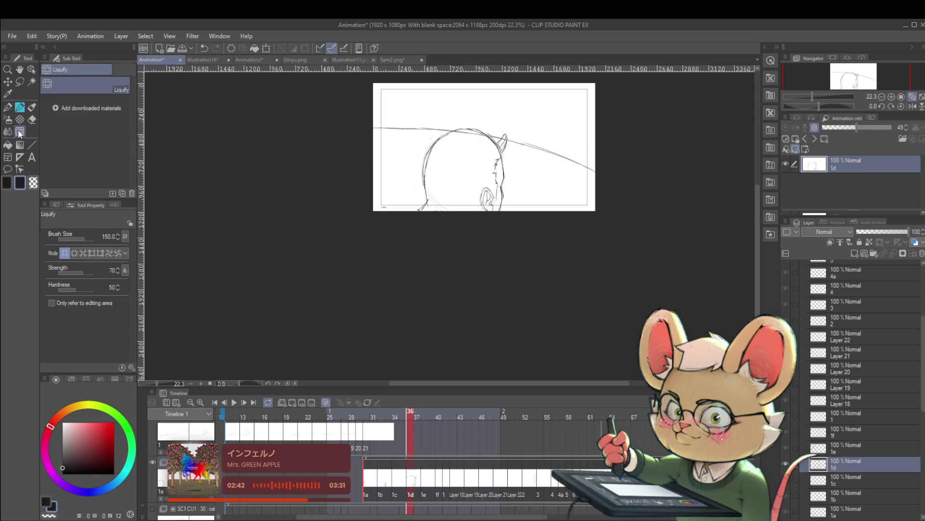
pyautogui.moveTo(469, 183); pyautogui.dragTo(489, 202)
pyautogui.press(']')
pyautogui.press(']')
pyautogui.press(']')
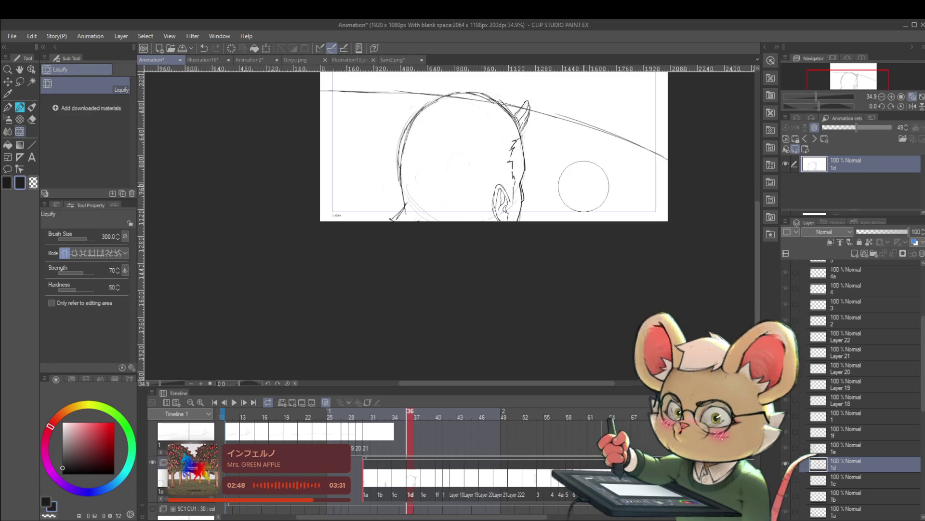
# Mirror the canvas horizontally and zoom in and out around the head and ear
pyautogui.scroll(-2, 585, 186)
pyautogui.click(912, 106)
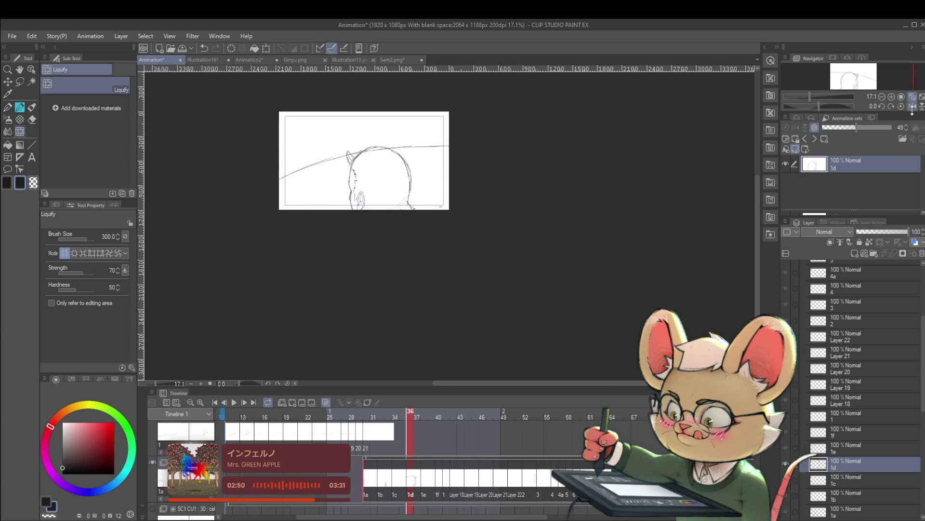
pyautogui.moveTo(348, 205); pyautogui.dragTo(407, 239)
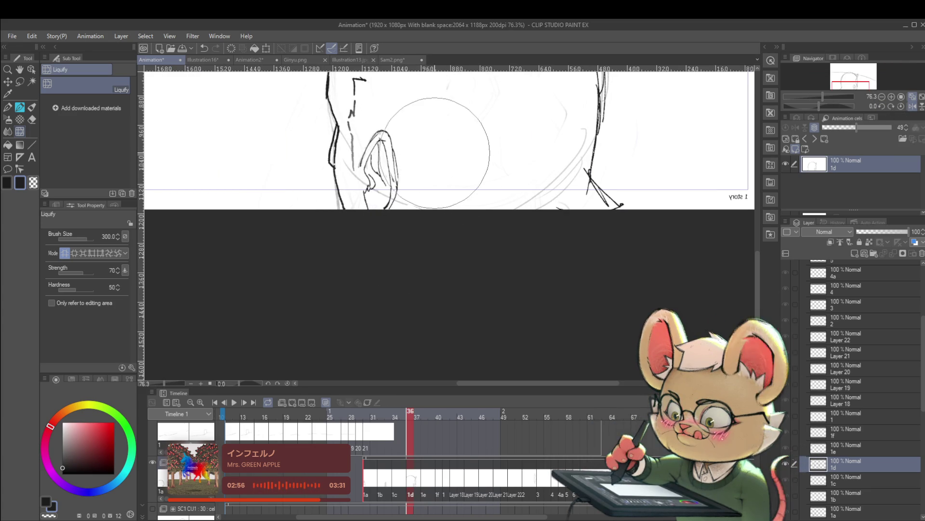
pyautogui.moveTo(435, 143); pyautogui.dragTo(410, 112)
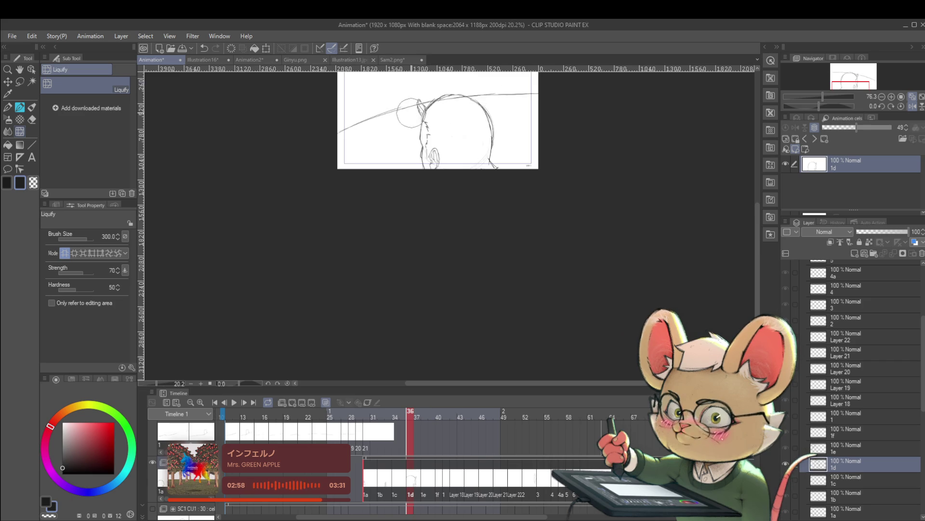
pyautogui.moveTo(509, 113); pyautogui.dragTo(497, 142)
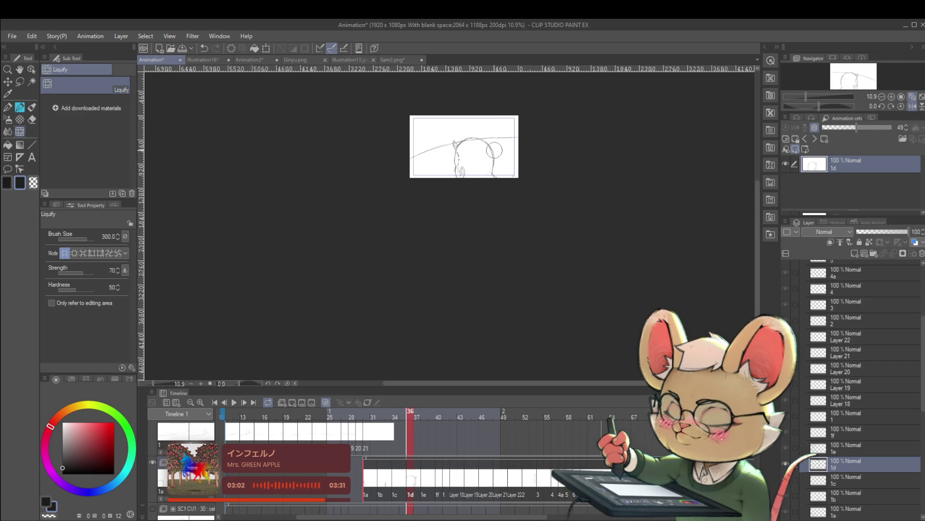
pyautogui.moveTo(496, 150); pyautogui.dragTo(500, 118)
# Step back to cel 1b, unmirror the canvas, and switch to the Pencil tool
pyautogui.hotkey('ctrl', 'Left')
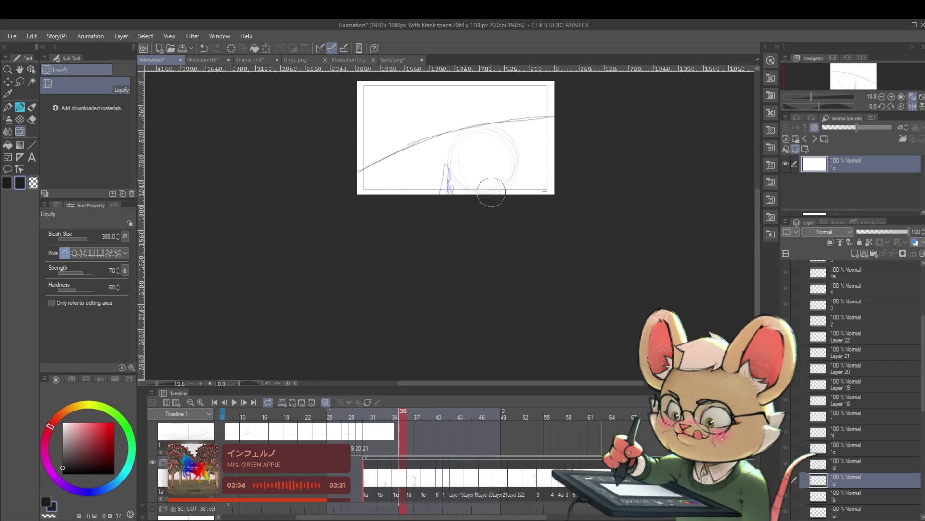
pyautogui.hotkey('ctrl', 'Left')
pyautogui.hotkey('ctrl', 'Left')
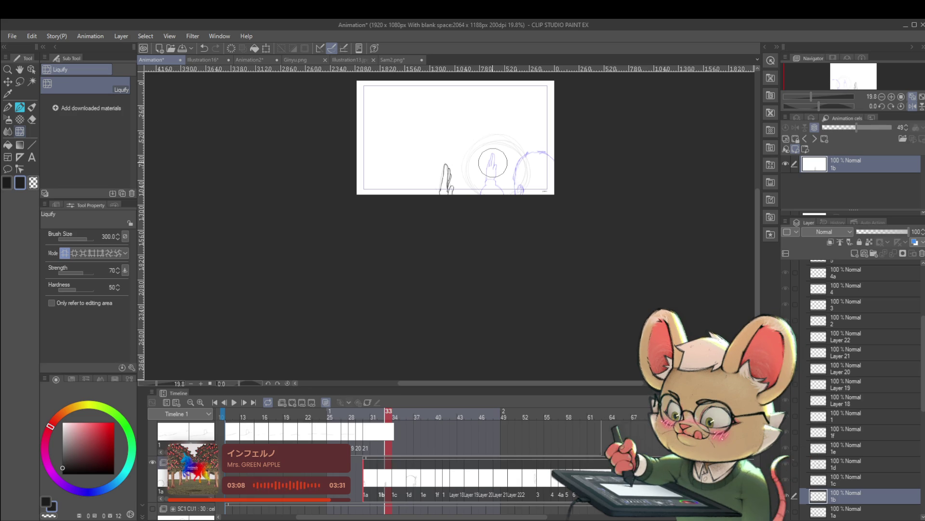
pyautogui.click(912, 106)
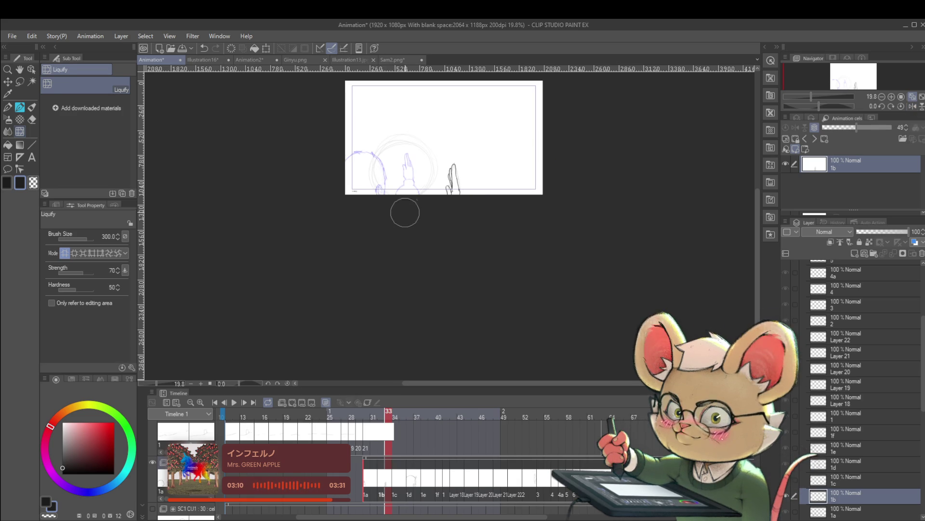
pyautogui.press('p')
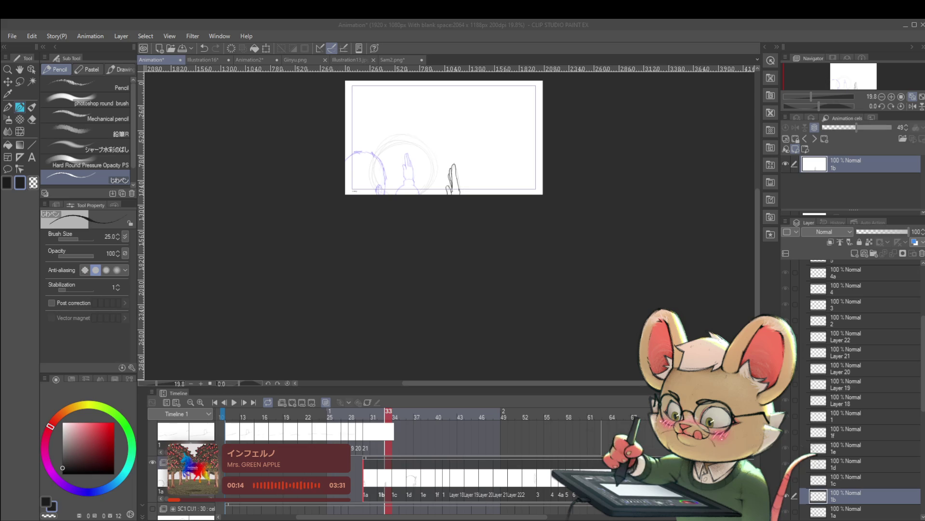
pyautogui.click(565, 219)
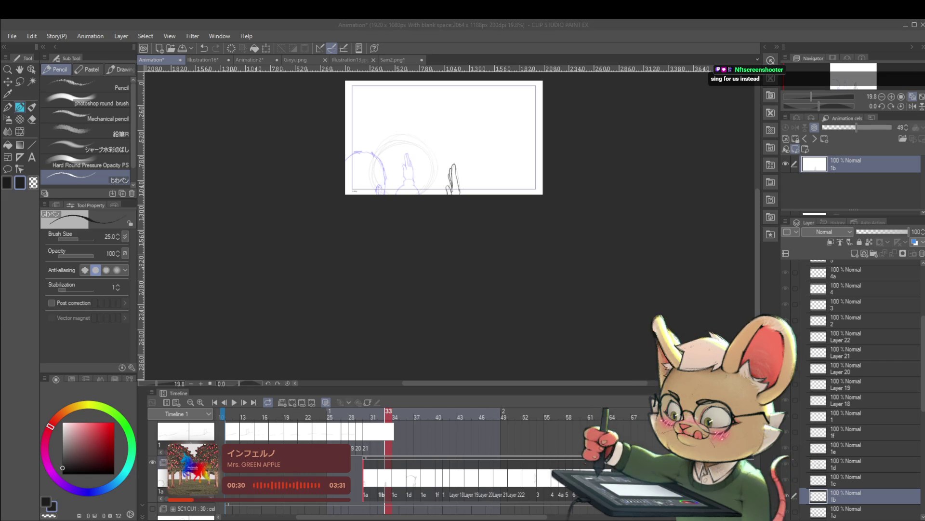
pyautogui.scroll(3, 521, 253)
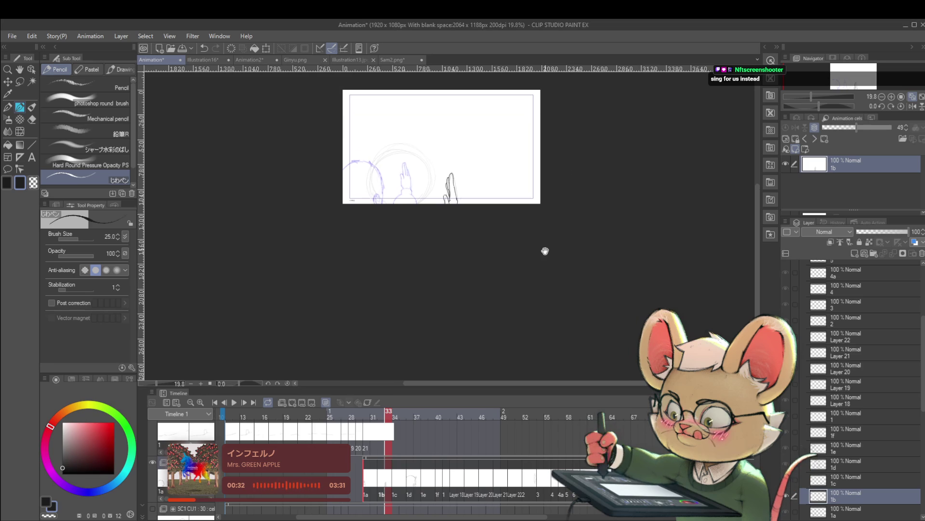
pyautogui.scroll(1, 348, 204)
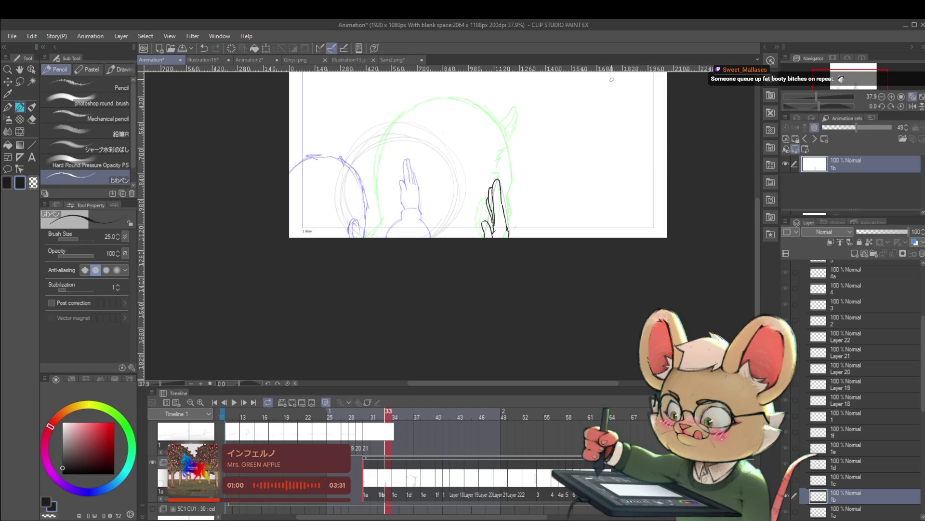
# On cel 1e, draw the dark head outline down the side and extend it upward
pyautogui.press('Right')
pyautogui.press('Right')
pyautogui.press('Right')
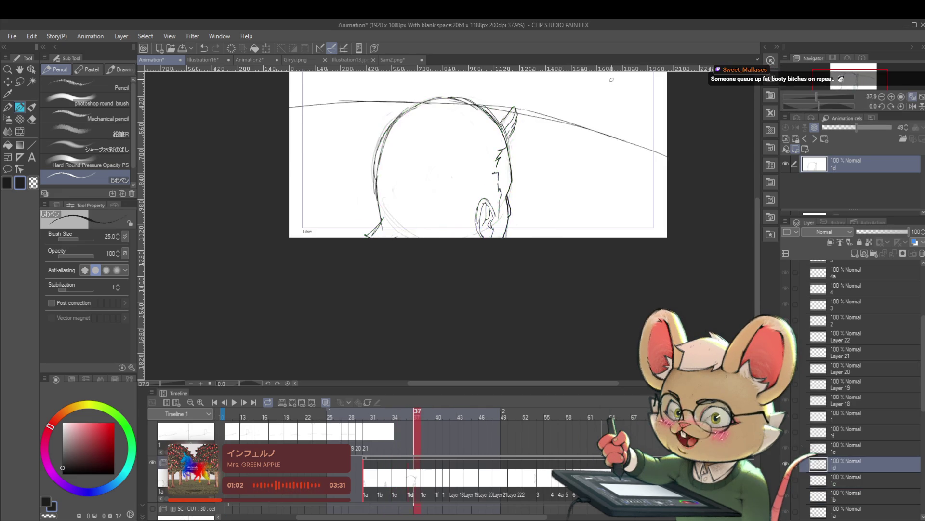
pyautogui.press('Right')
pyautogui.press('Right')
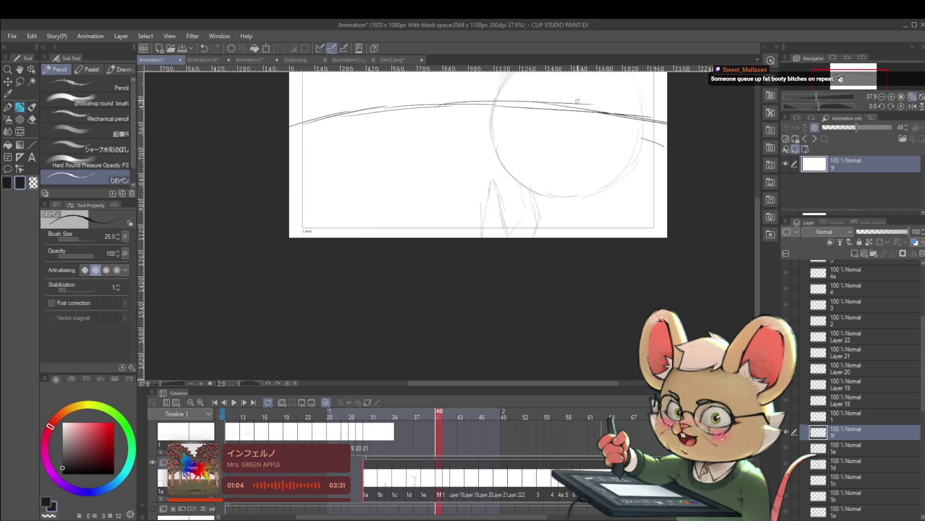
pyautogui.press('Left')
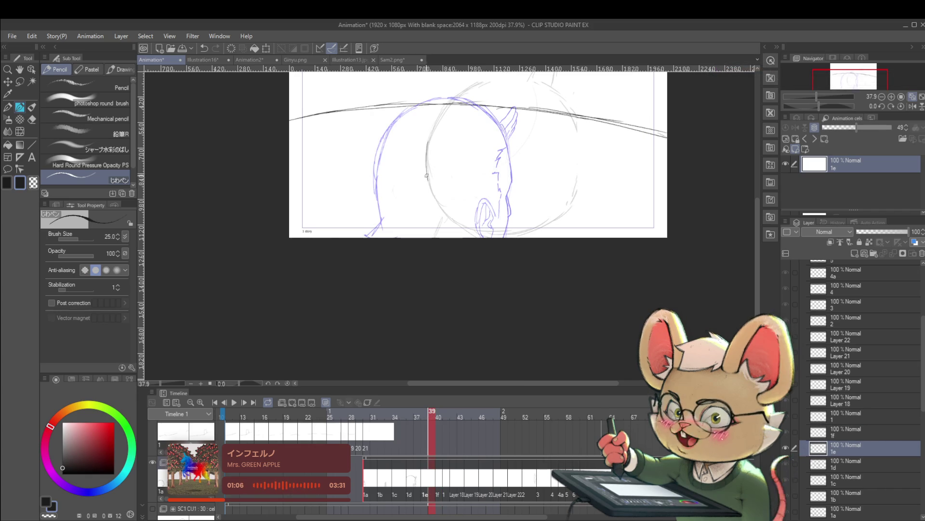
pyautogui.moveTo(426, 142); pyautogui.dragTo(433, 195)
pyautogui.moveTo(426, 159); pyautogui.dragTo(440, 214)
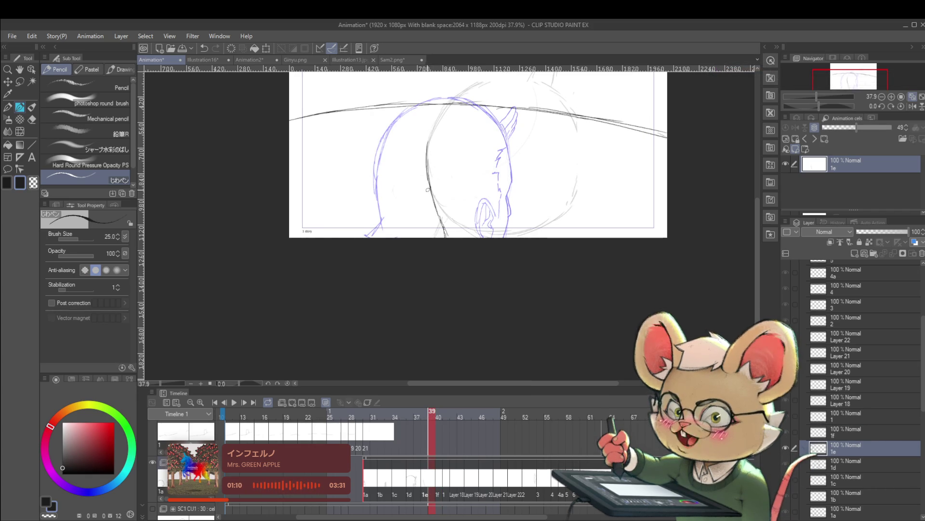
pyautogui.moveTo(428, 186); pyautogui.dragTo(425, 203)
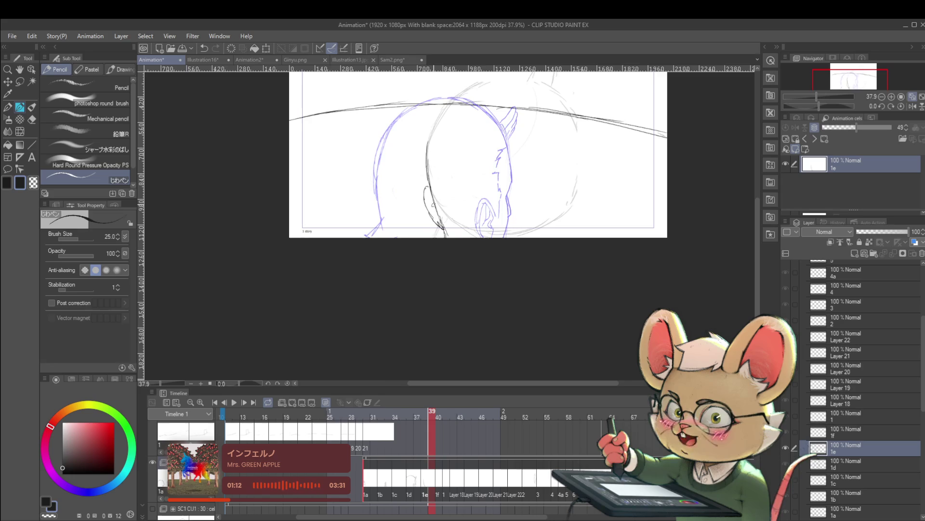
pyautogui.scroll(-3, 479, 146)
pyautogui.moveTo(450, 150)
pyautogui.mouseDown()
pyautogui.moveTo(451, 131)
pyautogui.moveTo(388, 152)
pyautogui.moveTo(397, 150)
pyautogui.moveTo(439, 198)
pyautogui.moveTo(438, 232)
pyautogui.moveTo(451, 217)
pyautogui.mouseUp()
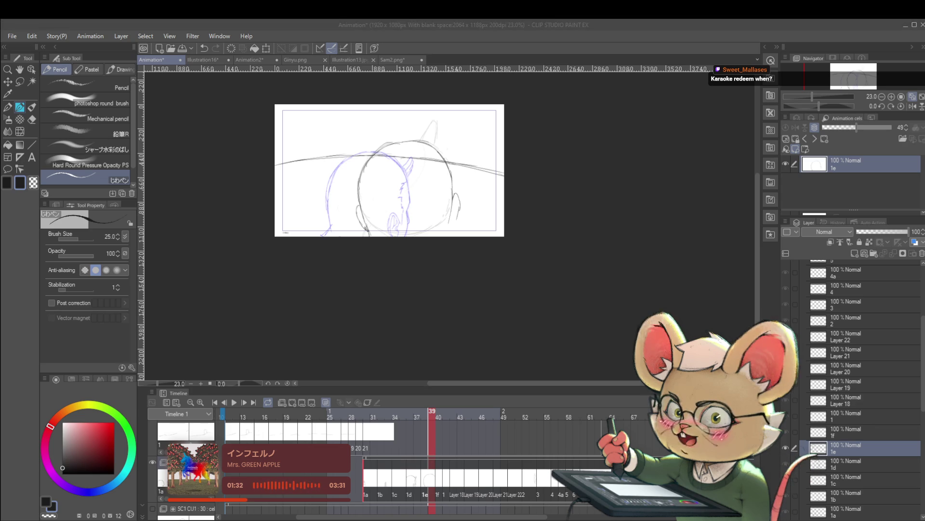
# Extend the right ear line downward and add a line inside the ear
pyautogui.scroll(2, 462, 191)
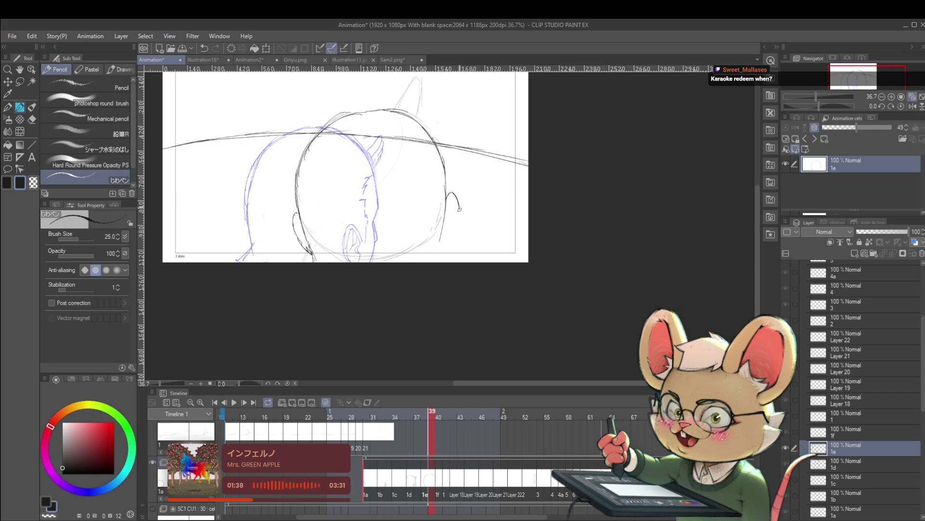
pyautogui.moveTo(459, 220); pyautogui.dragTo(452, 242)
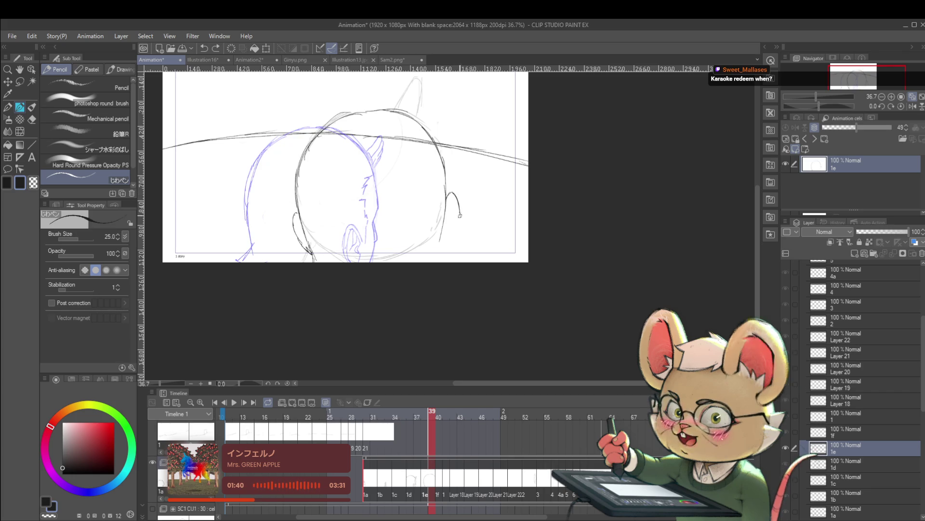
pyautogui.moveTo(447, 207); pyautogui.dragTo(447, 239)
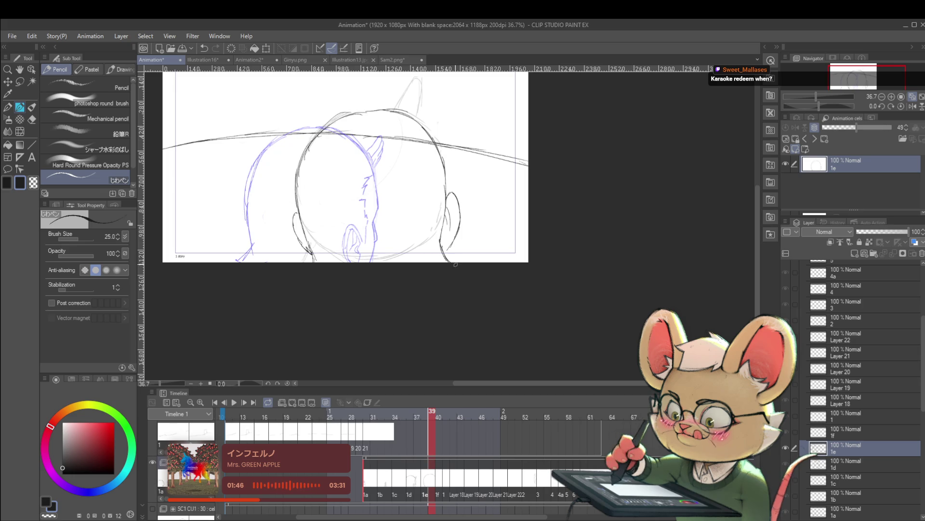
pyautogui.scroll(-5, 433, 218)
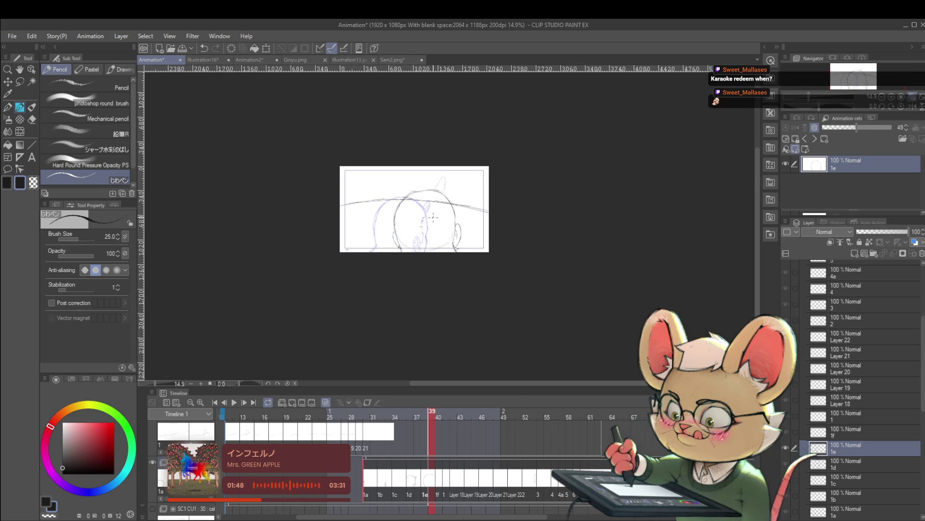
pyautogui.scroll(5, 433, 218)
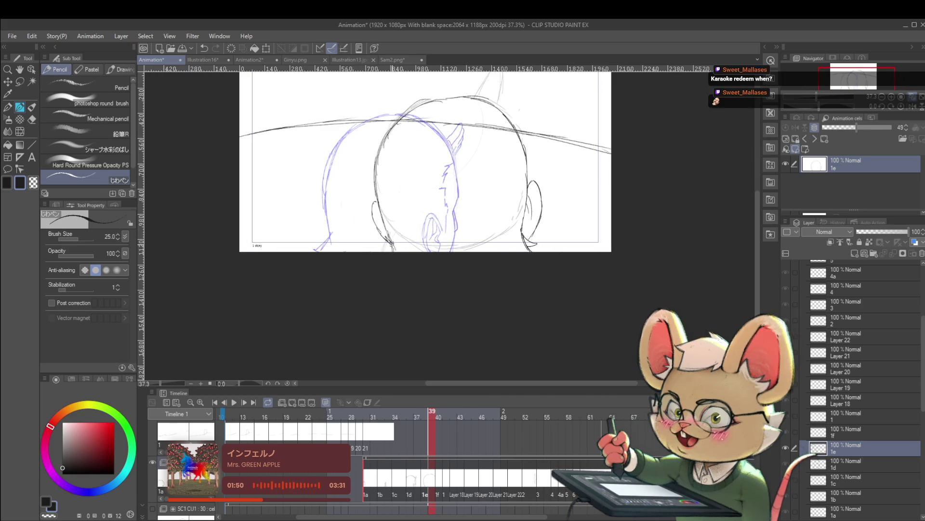
pyautogui.scroll(-2, 416, 194)
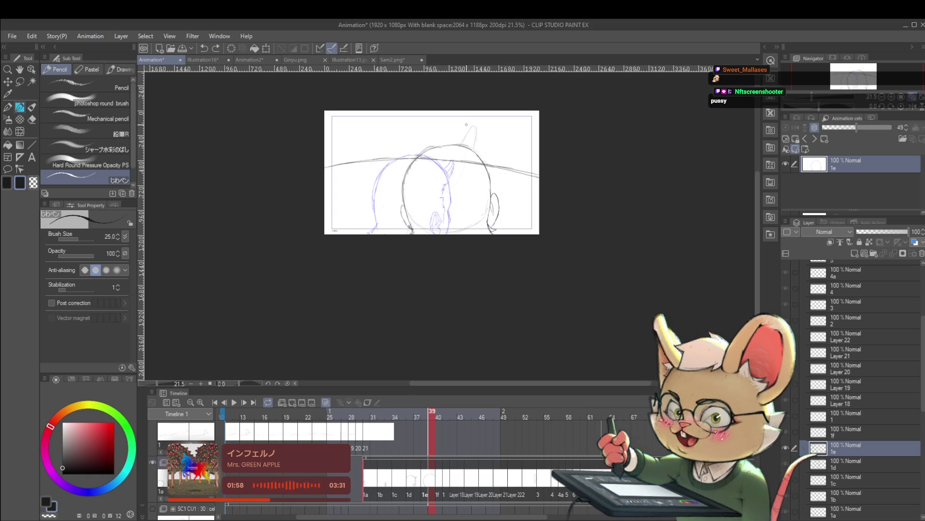
# Go back to cel 1a and darken the right edge of the round head outline
pyautogui.press('Left')
pyautogui.press('Left')
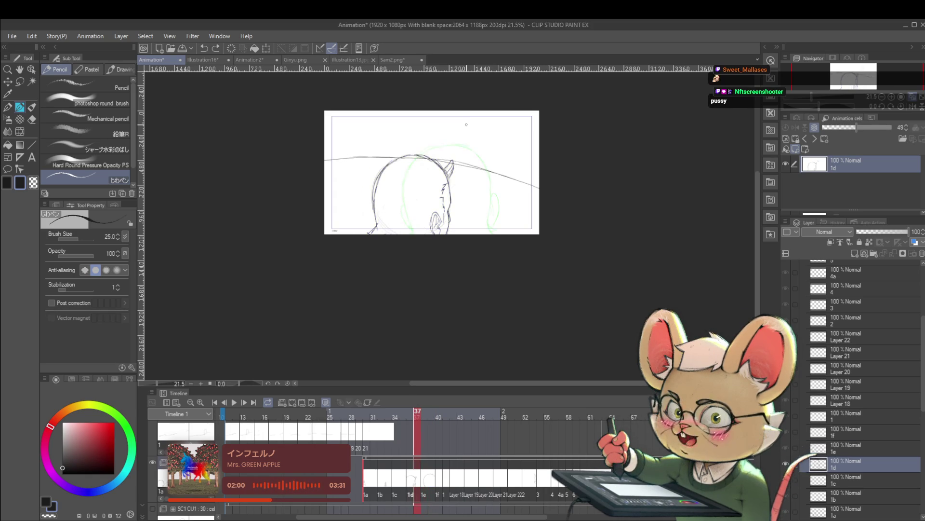
pyautogui.press('Left')
pyautogui.press('Left')
pyautogui.press('Left')
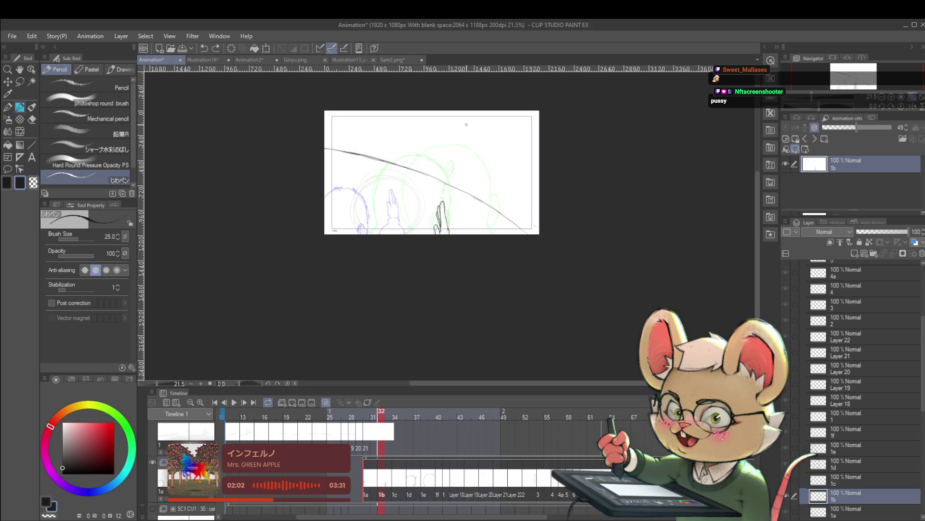
pyautogui.press('Left')
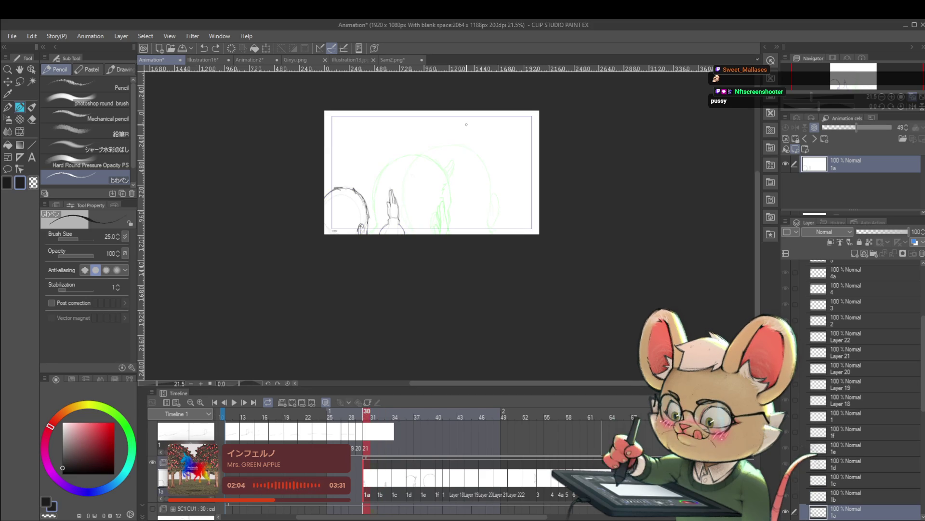
pyautogui.moveTo(371, 208); pyautogui.dragTo(361, 226)
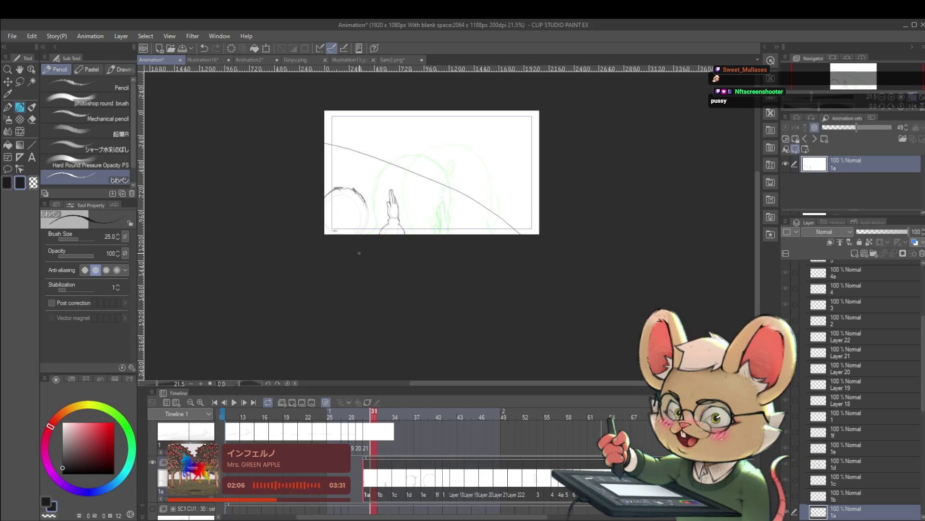
pyautogui.scroll(3, 371, 227)
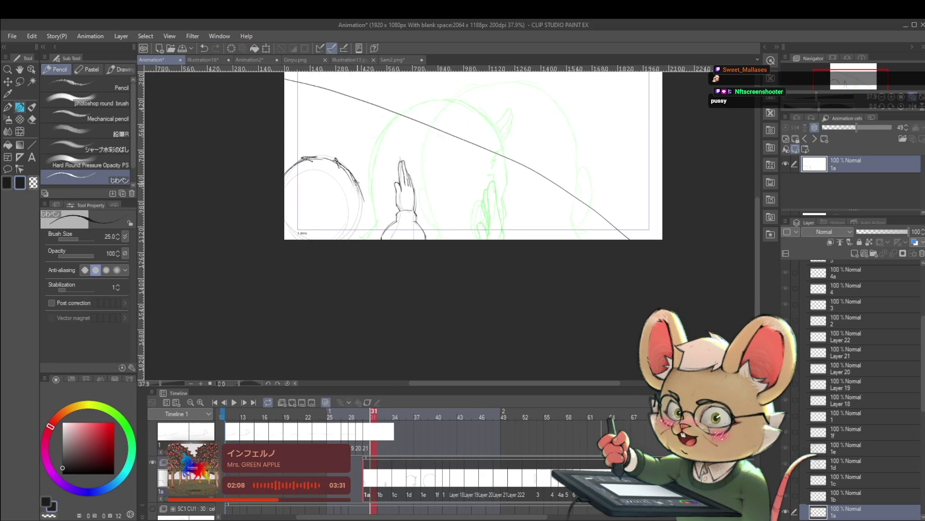
pyautogui.moveTo(354, 175); pyautogui.dragTo(364, 206)
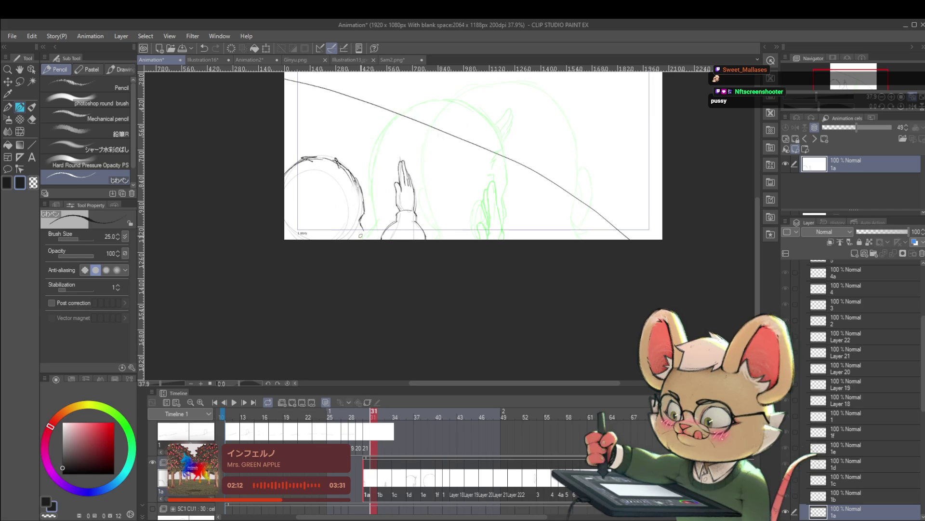
pyautogui.scroll(-4, 371, 223)
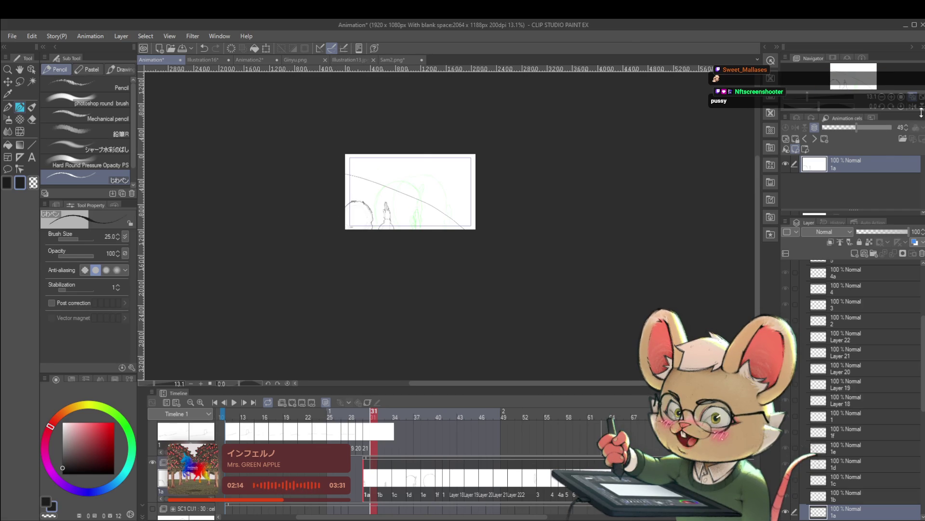
# Flip the canvas horizontally, add a small stroke near the lower head, then return to cel 1d
pyautogui.press('h')
pyautogui.scroll(3, 550, 227)
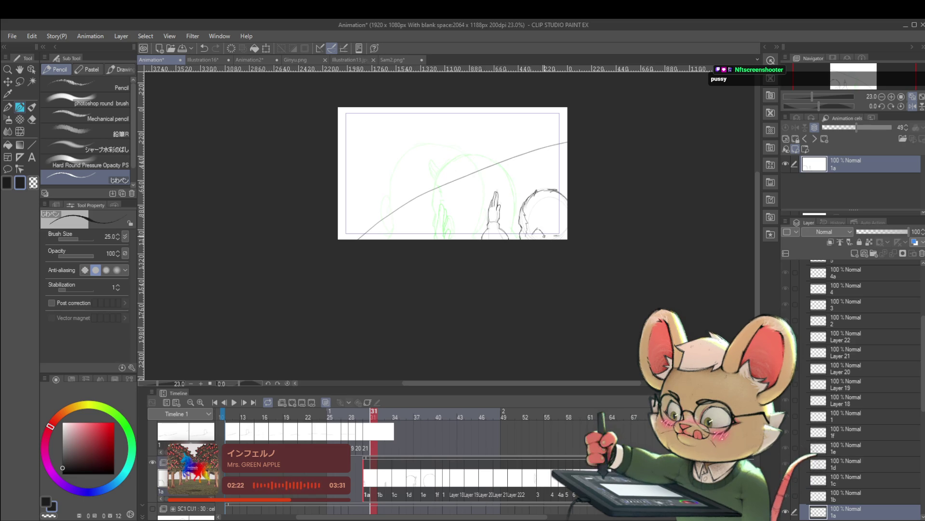
pyautogui.moveTo(533, 231); pyautogui.dragTo(538, 238)
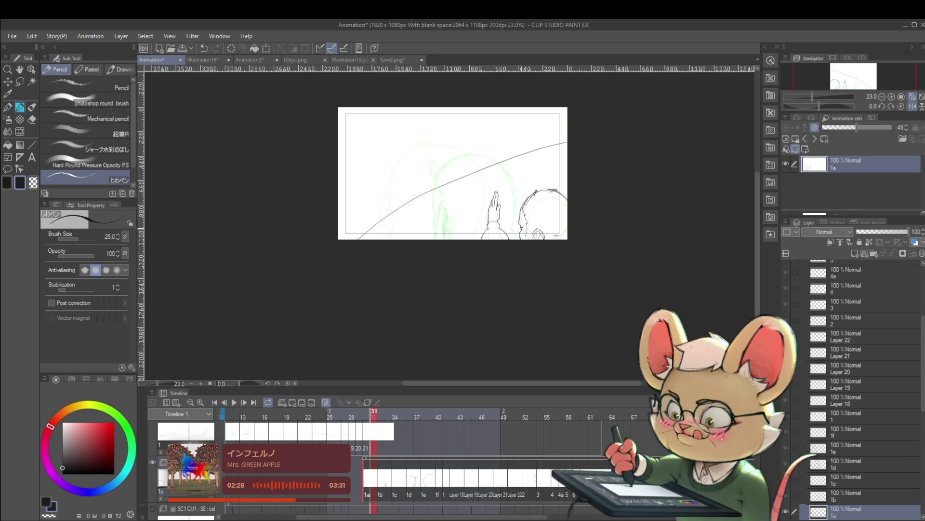
pyautogui.scroll(-2, 570, 208)
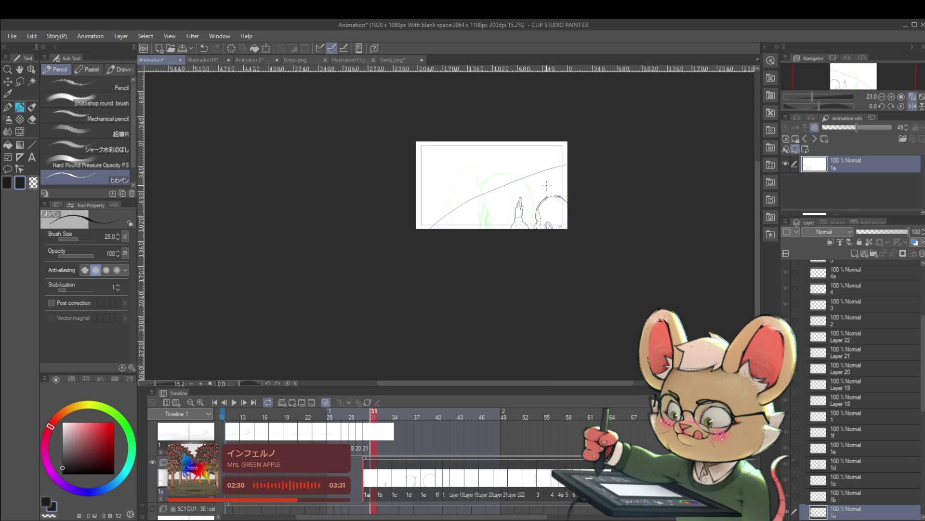
pyautogui.press('Right')
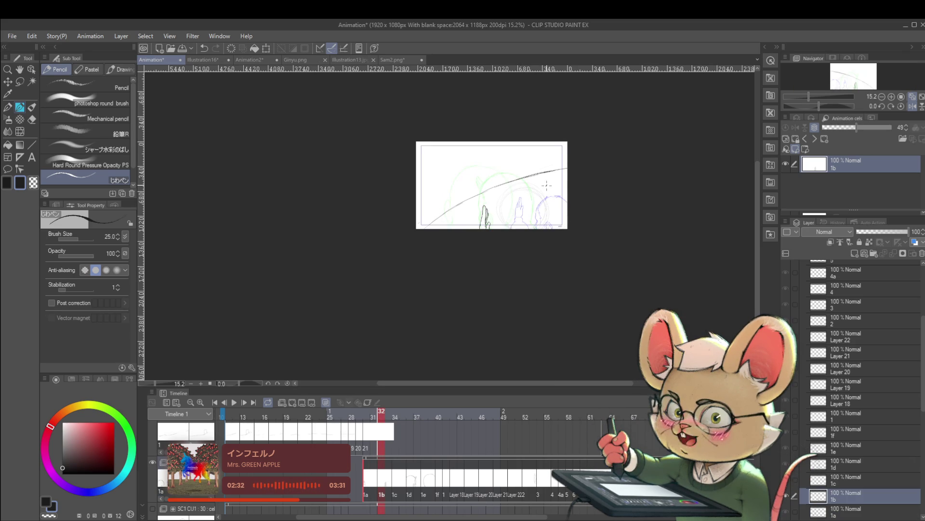
pyautogui.press('Right')
pyautogui.press('Right')
pyautogui.press('Right')
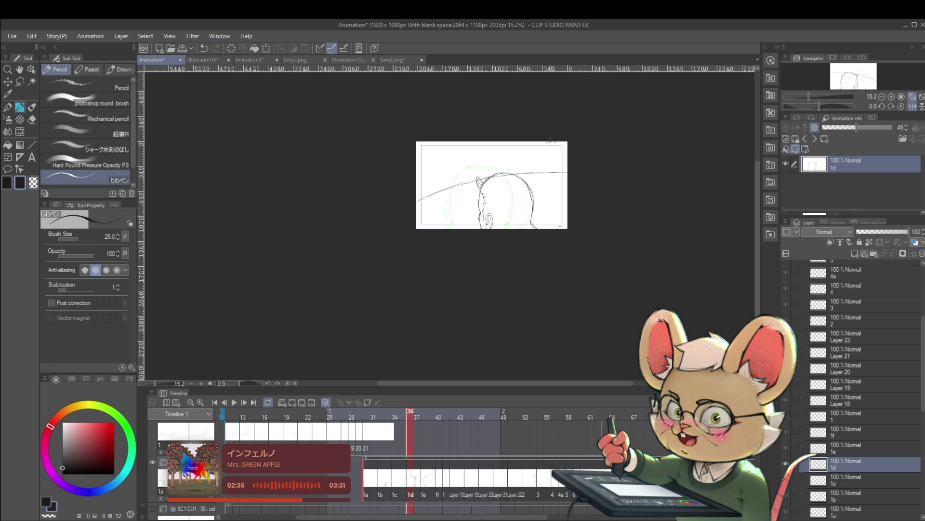
pyautogui.scroll(3, 501, 205)
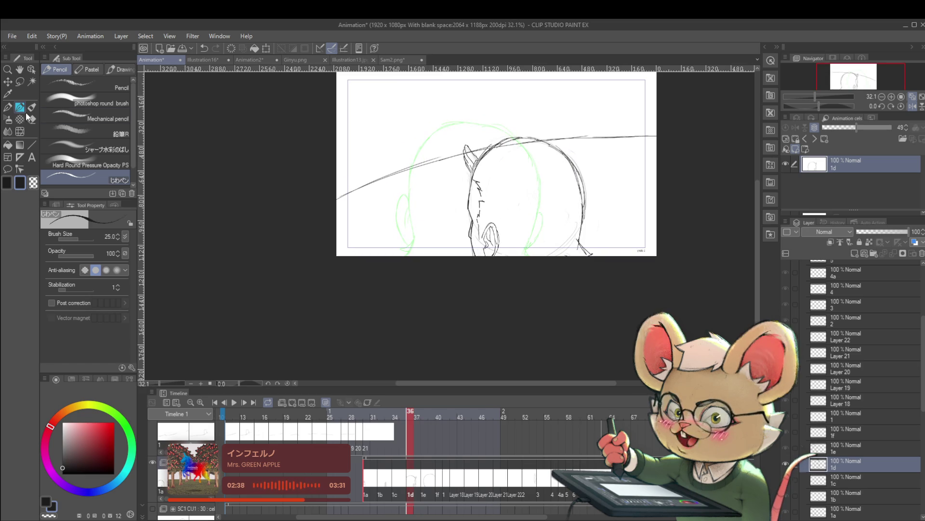
pyautogui.click(20, 131)
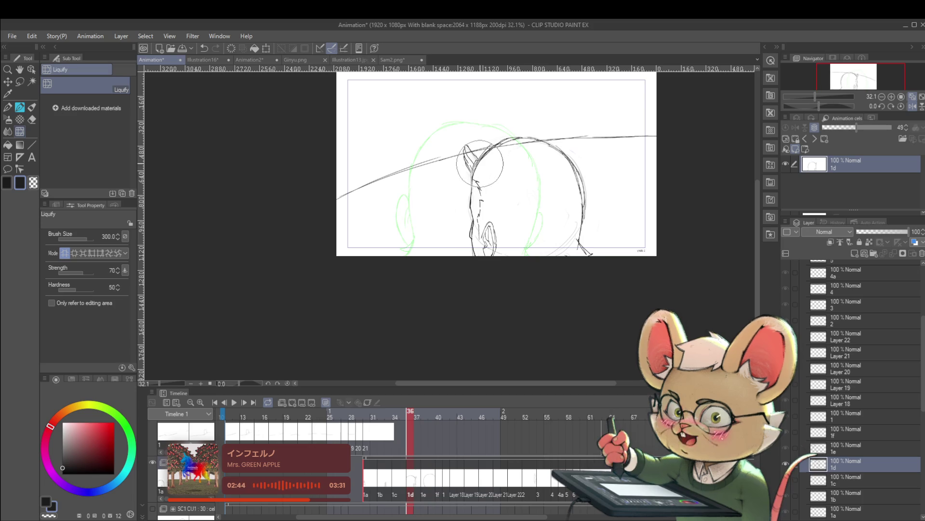
pyautogui.scroll(-3, 542, 126)
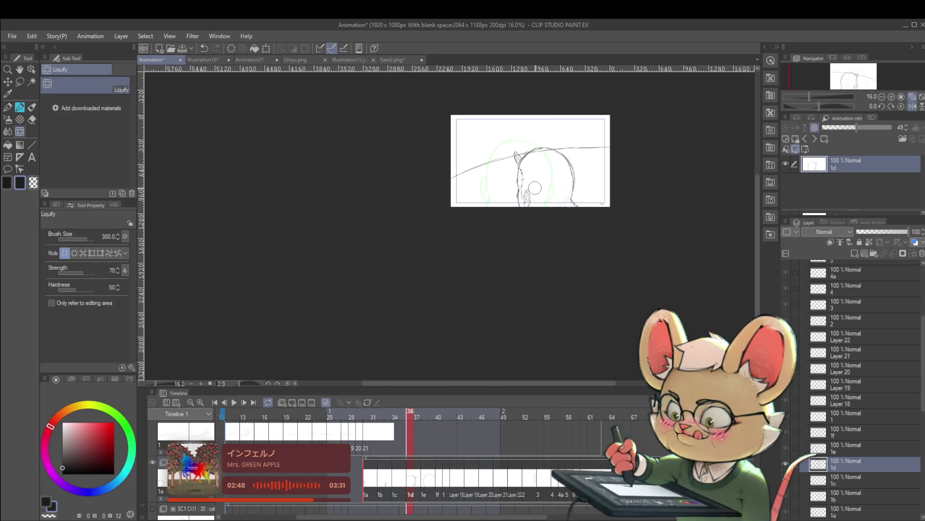
pyautogui.scroll(2, 530, 177)
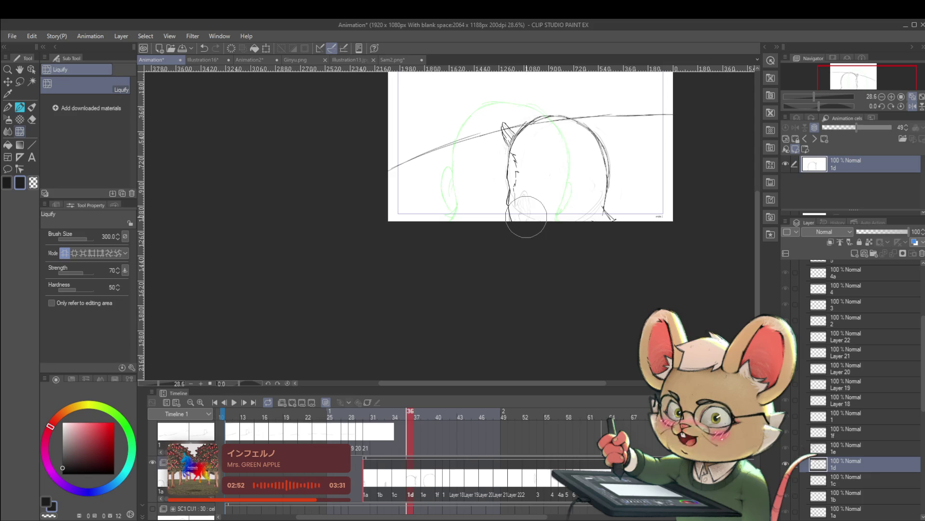
pyautogui.press('p')
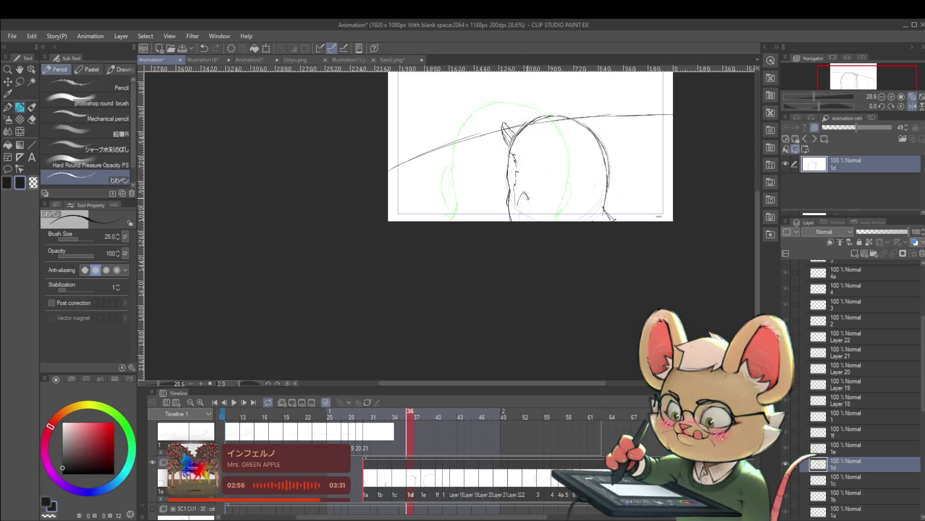
# Sketch the ear loop on cel 1d and lighten the back-of-head outline
pyautogui.moveTo(522, 212)
pyautogui.mouseDown()
pyautogui.moveTo(529, 211)
pyautogui.moveTo(526, 221)
pyautogui.mouseUp()
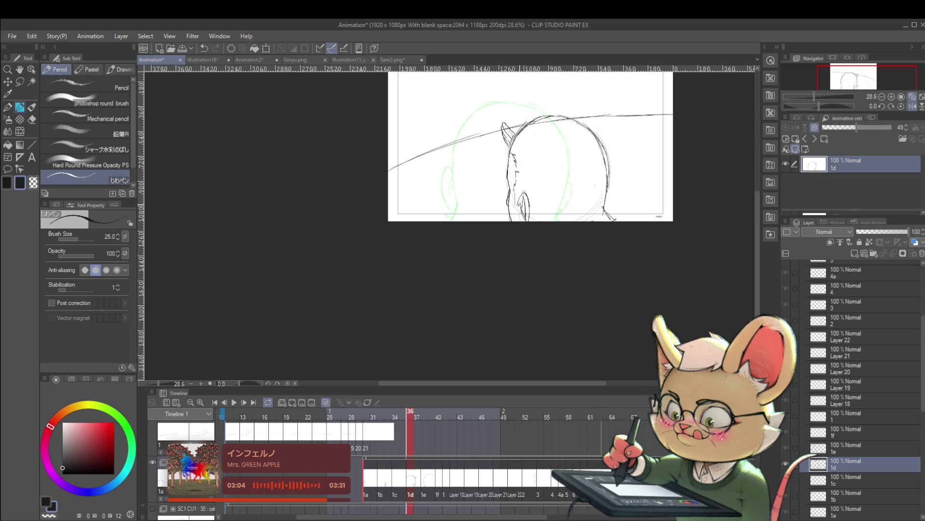
pyautogui.moveTo(520, 204); pyautogui.dragTo(521, 220)
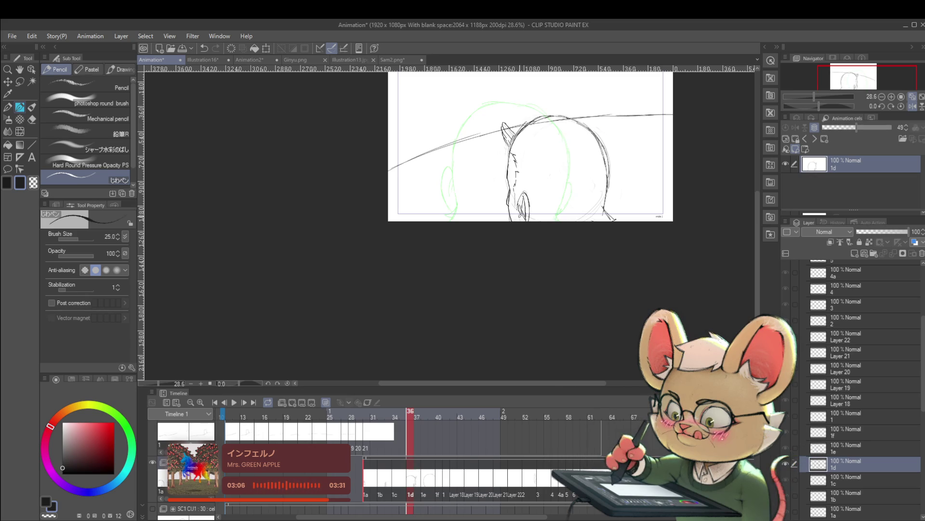
pyautogui.moveTo(534, 211)
pyautogui.mouseDown()
pyautogui.moveTo(507, 183)
pyautogui.moveTo(566, 223)
pyautogui.mouseUp()
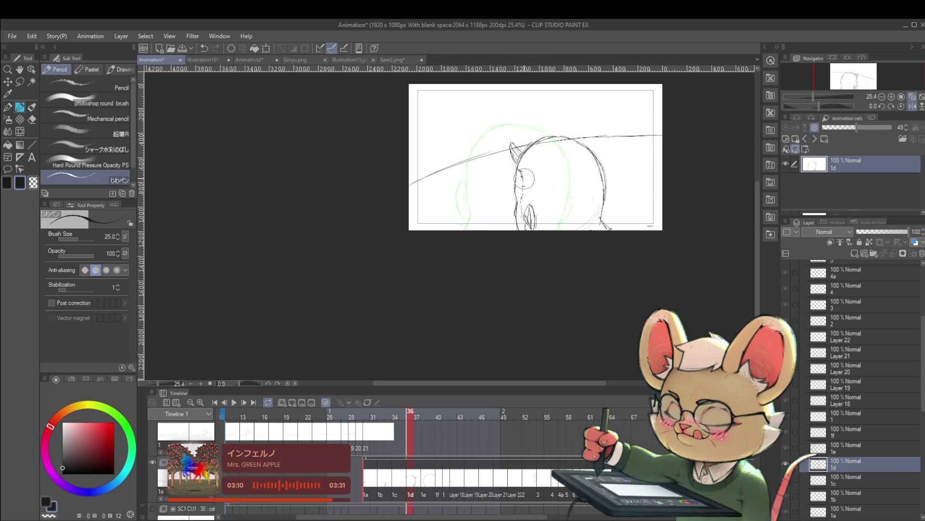
pyautogui.moveTo(527, 156)
pyautogui.mouseDown()
pyautogui.moveTo(554, 149)
pyautogui.moveTo(592, 159)
pyautogui.moveTo(608, 200)
pyautogui.mouseUp()
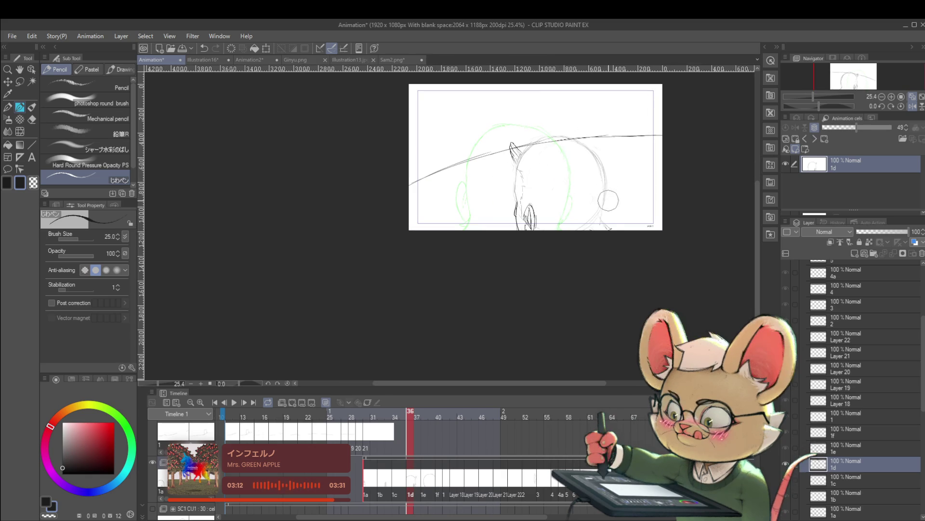
pyautogui.moveTo(582, 164); pyautogui.dragTo(561, 199)
# With the pencil at size 40, draw dark lines up the back and right side of the head
pyautogui.press(']')
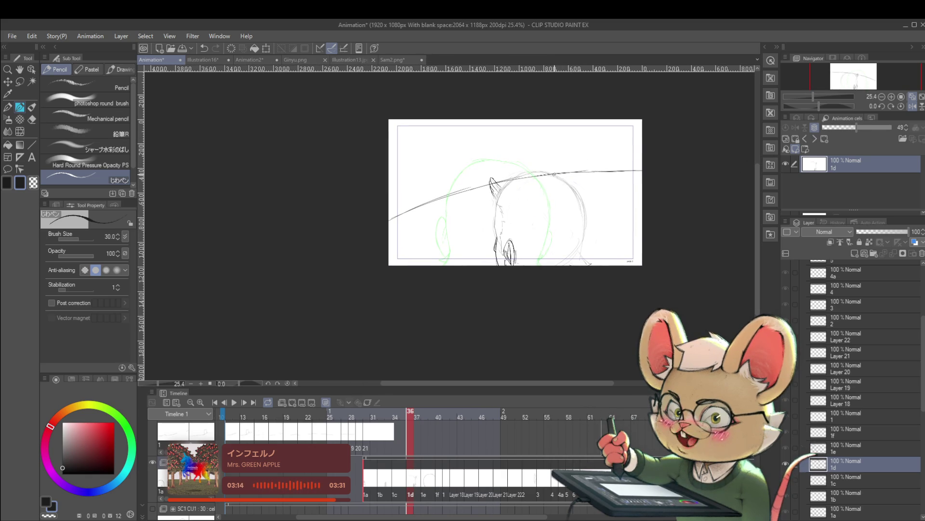
pyautogui.press(']')
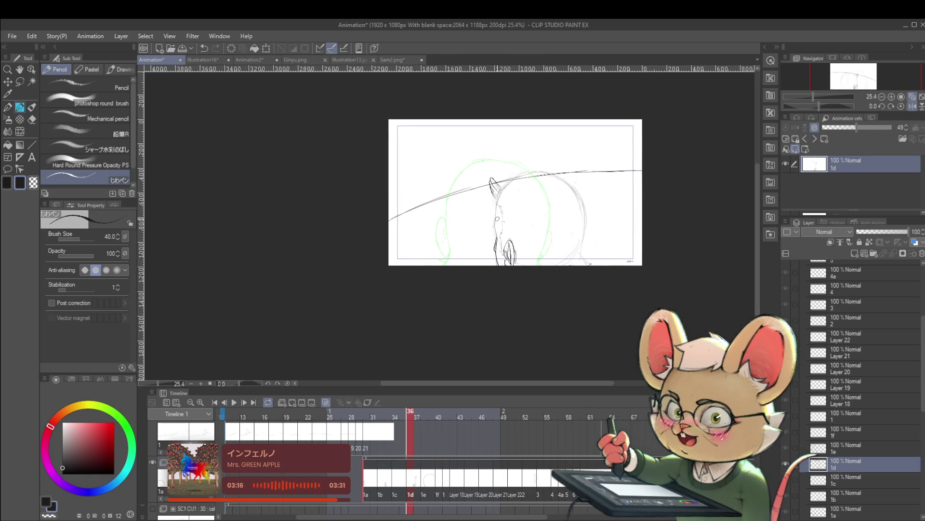
pyautogui.moveTo(494, 229)
pyautogui.mouseDown()
pyautogui.moveTo(510, 183)
pyautogui.moveTo(428, 179)
pyautogui.mouseUp()
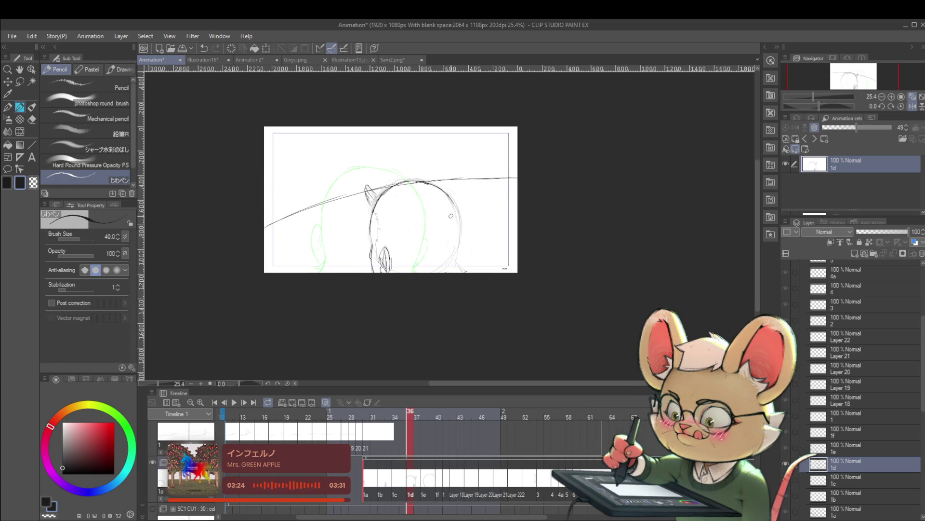
pyautogui.moveTo(439, 187)
pyautogui.mouseDown()
pyautogui.moveTo(460, 221)
pyautogui.moveTo(458, 260)
pyautogui.mouseUp()
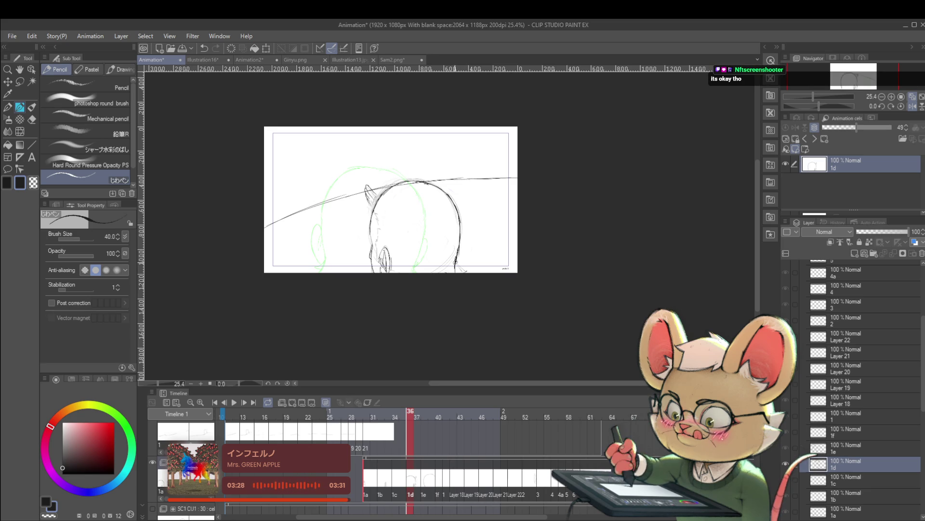
pyautogui.hotkey('ctrl', '-')
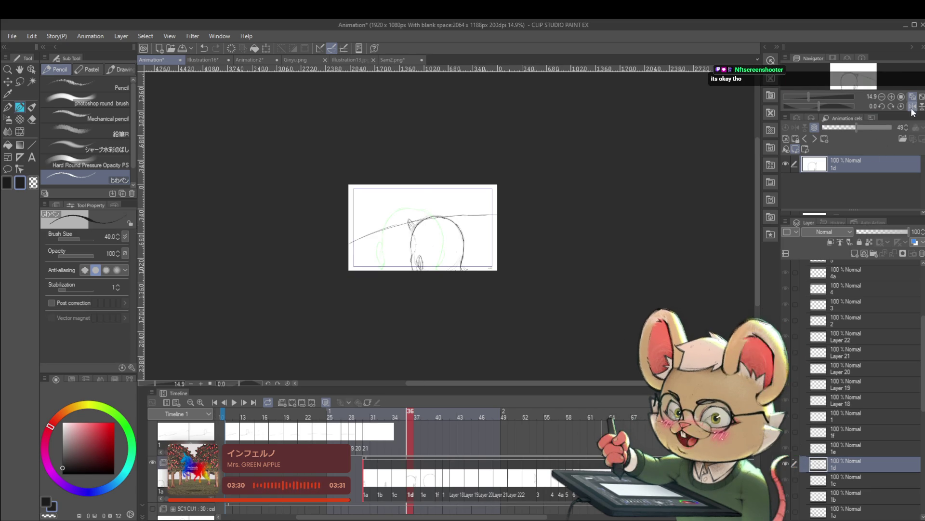
pyautogui.press('h')
pyautogui.hotkey('ctrl', '+')
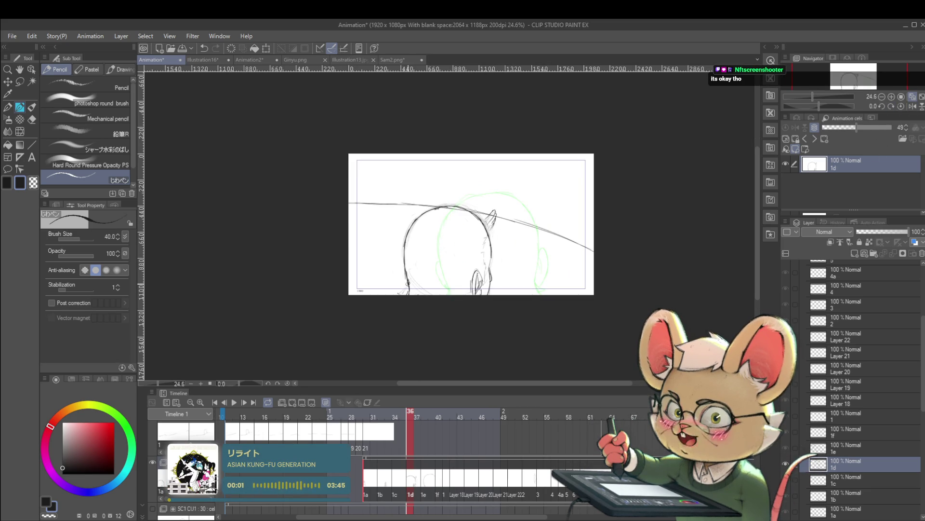
pyautogui.scroll(-3, 503, 287)
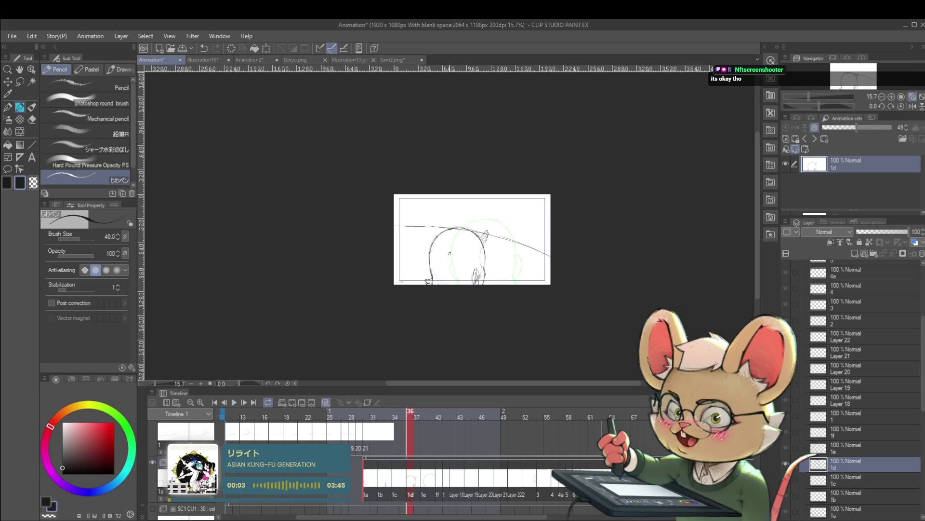
pyautogui.scroll(4, 503, 286)
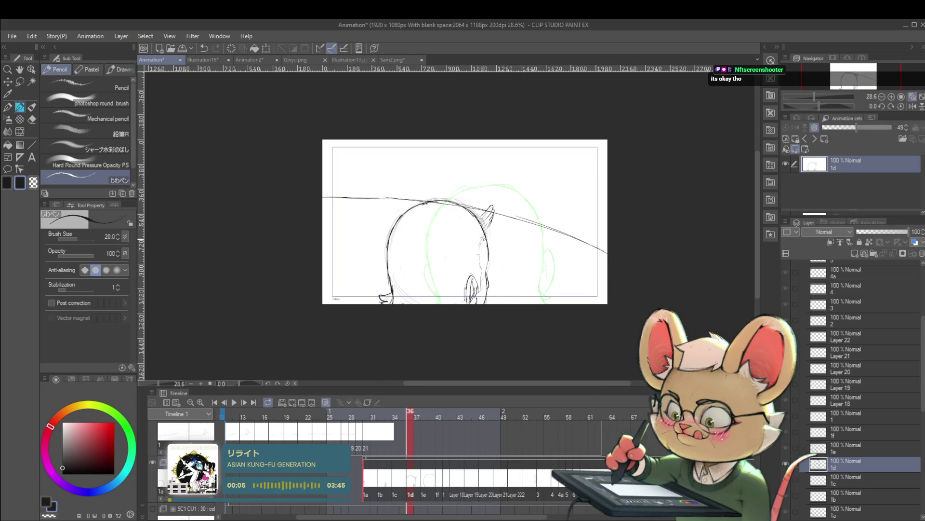
# Set the pencil to size 25, undo stray jaw strokes, then advance to cel 1e
pyautogui.press('[')
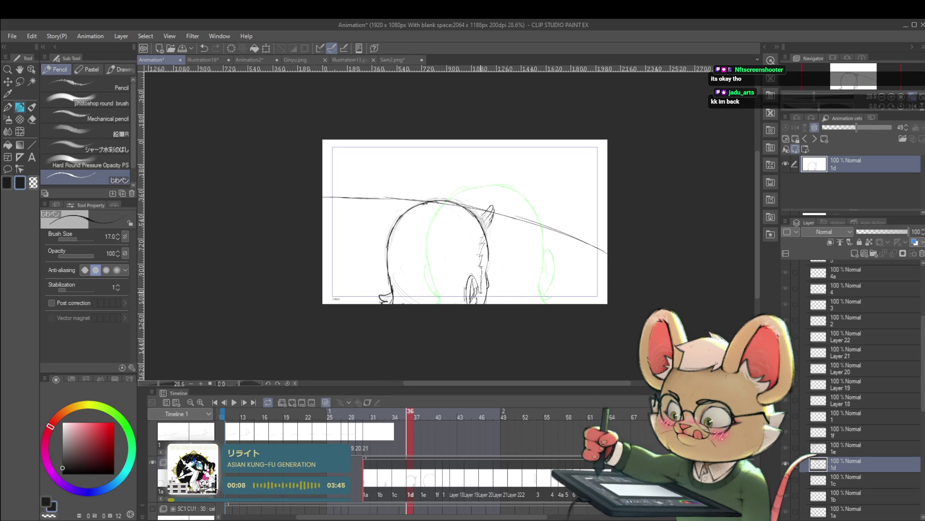
pyautogui.scroll(-3, 480, 283)
pyautogui.scroll(4, 493, 272)
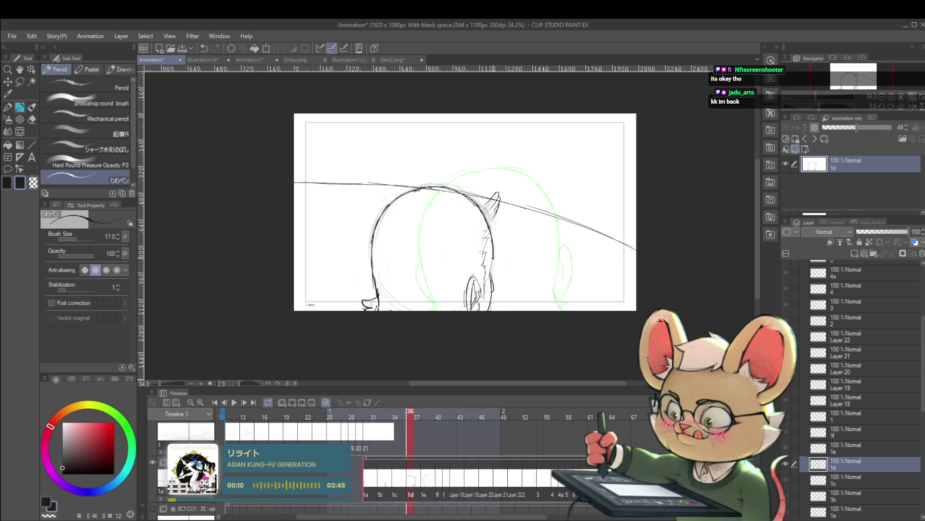
pyautogui.press(']')
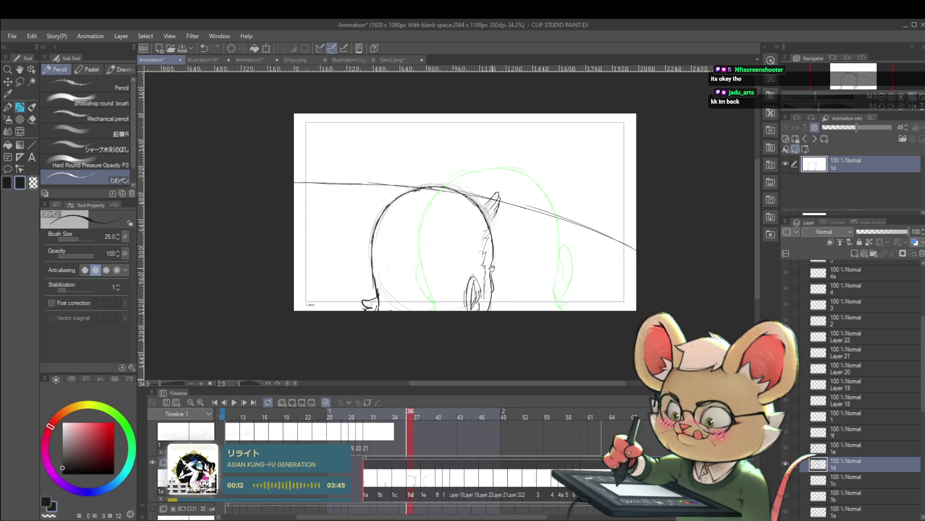
pyautogui.moveTo(495, 274); pyautogui.dragTo(509, 262)
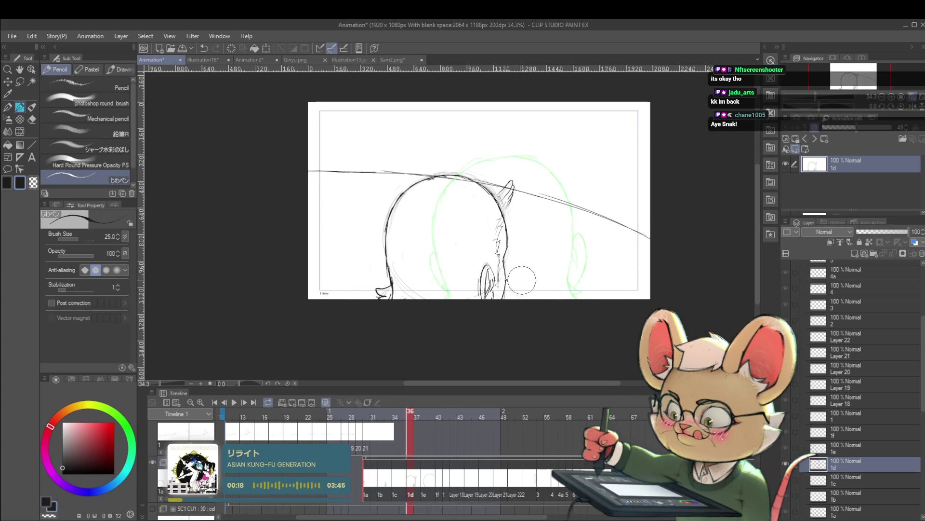
pyautogui.moveTo(505, 262); pyautogui.dragTo(513, 275)
pyautogui.hotkey('ctrl', 'z')
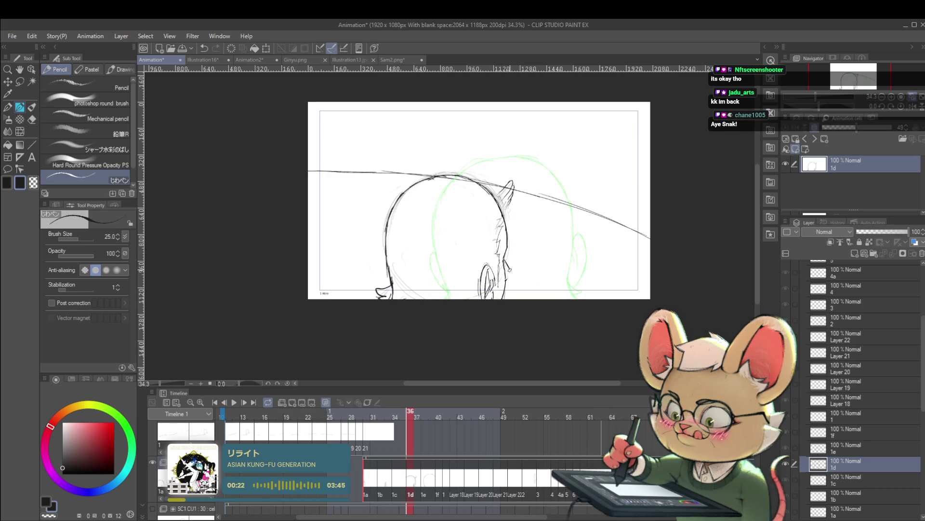
pyautogui.scroll(-5, 521, 247)
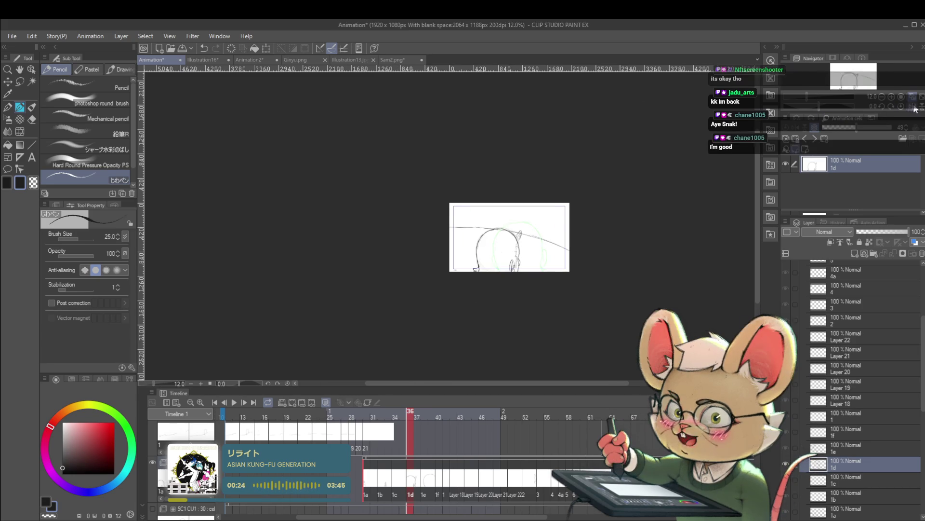
pyautogui.scroll(5, 385, 263)
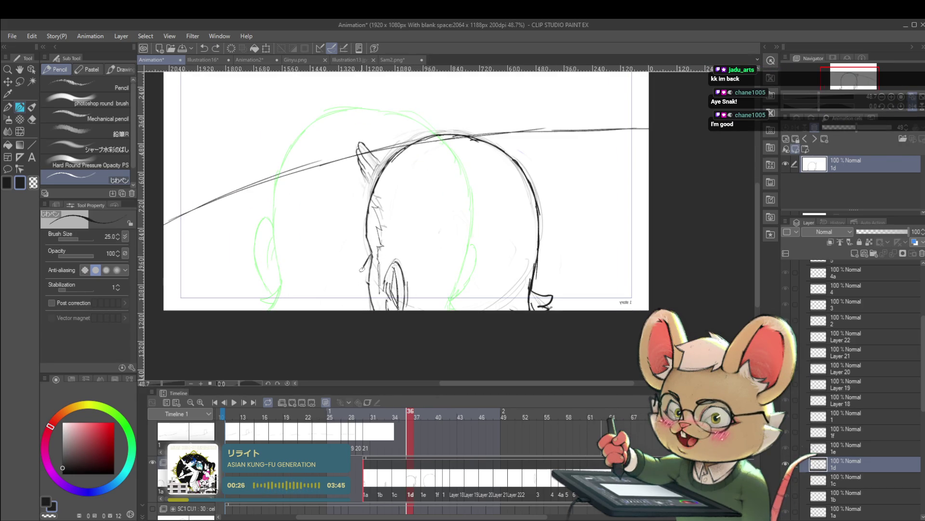
pyautogui.scroll(-3, 361, 273)
pyautogui.scroll(5, 374, 241)
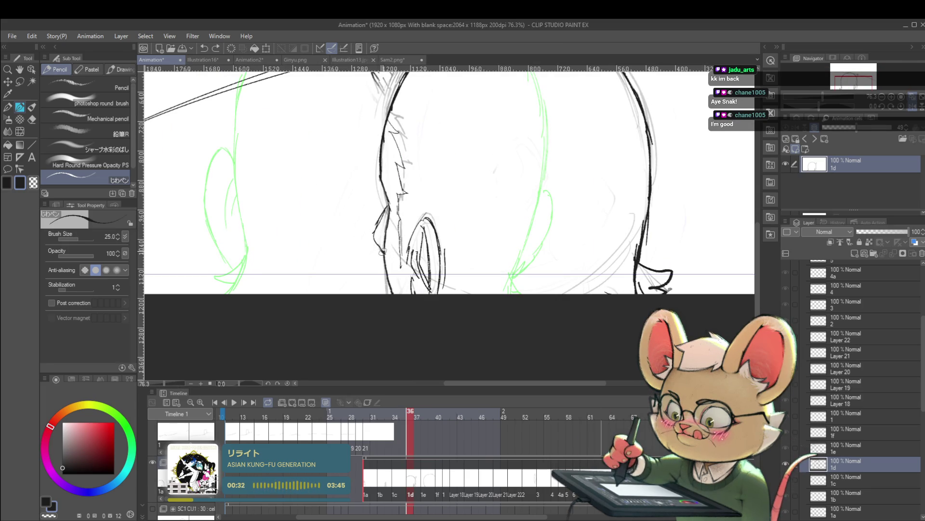
pyautogui.scroll(-5, 381, 249)
pyautogui.moveTo(458, 186); pyautogui.dragTo(458, 124)
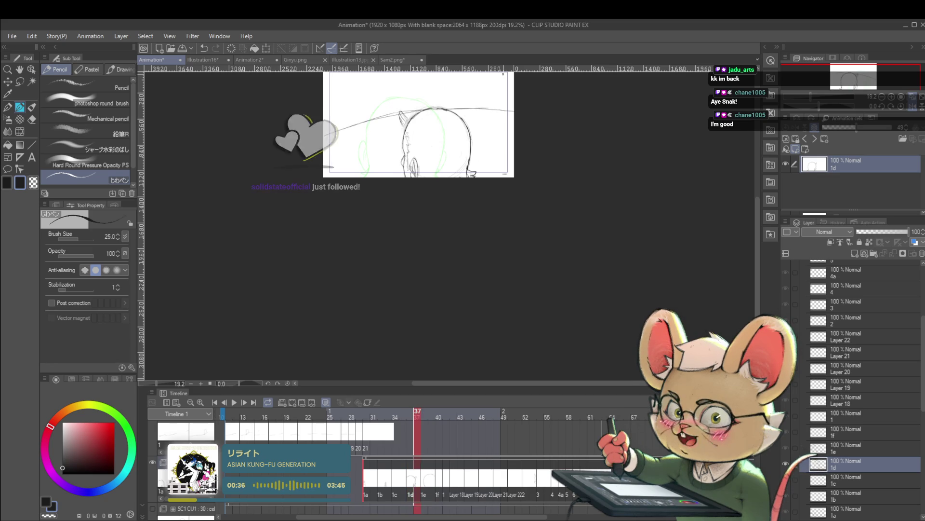
pyautogui.press('Right')
# Lasso part of the head sketch on cel 1e, then scale and rotate it with Ctrl+T
pyautogui.moveTo(412, 181); pyautogui.dragTo(405, 241)
pyautogui.scroll(2, 396, 160)
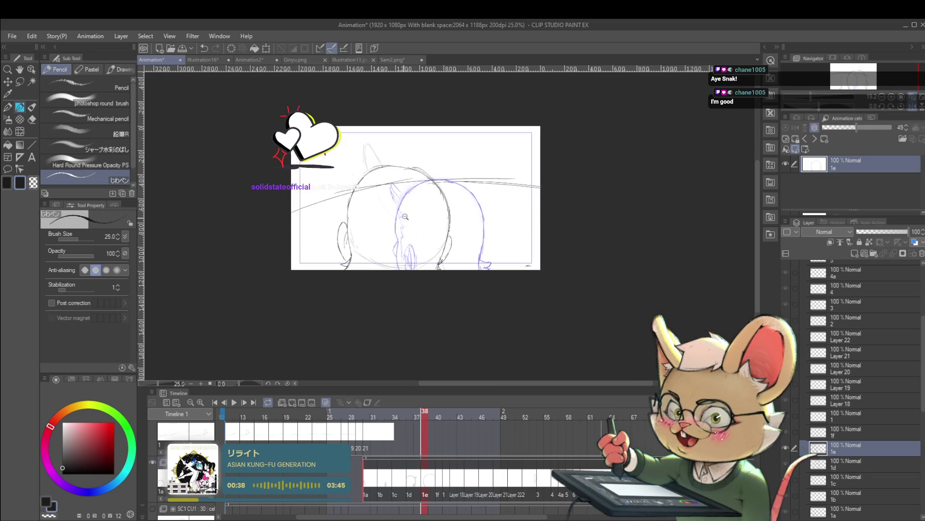
pyautogui.press('m')
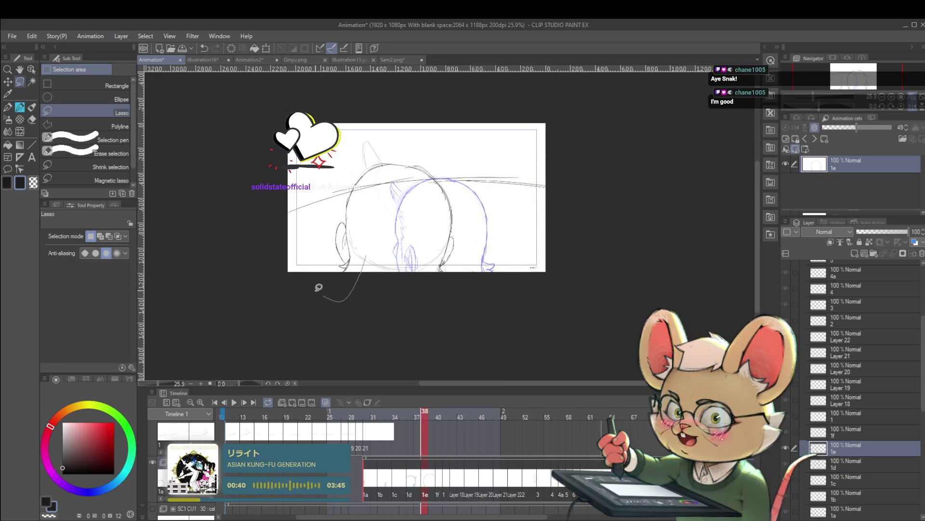
pyautogui.moveTo(318, 287)
pyautogui.mouseDown()
pyautogui.moveTo(290, 141)
pyautogui.moveTo(410, 198)
pyautogui.moveTo(403, 178)
pyautogui.moveTo(399, 187)
pyautogui.mouseUp()
pyautogui.hotkey('ctrl', 't')
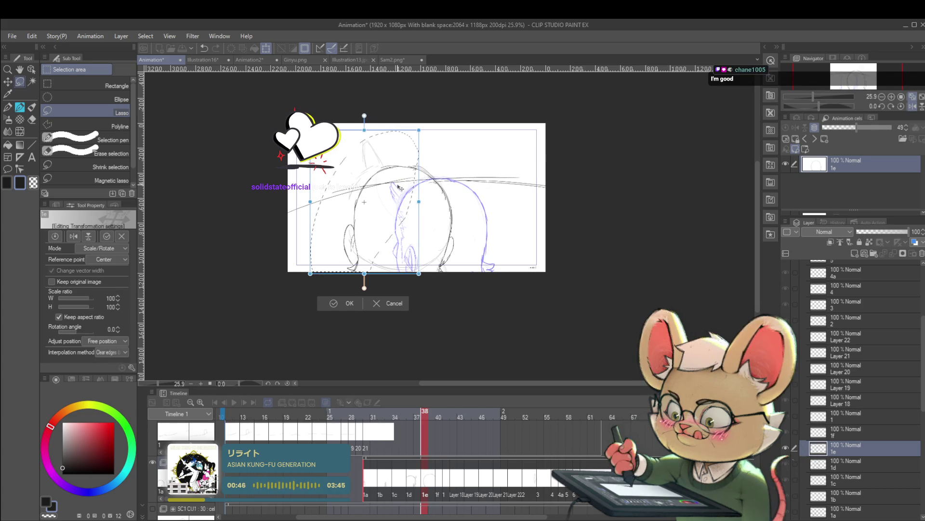
pyautogui.press('Return')
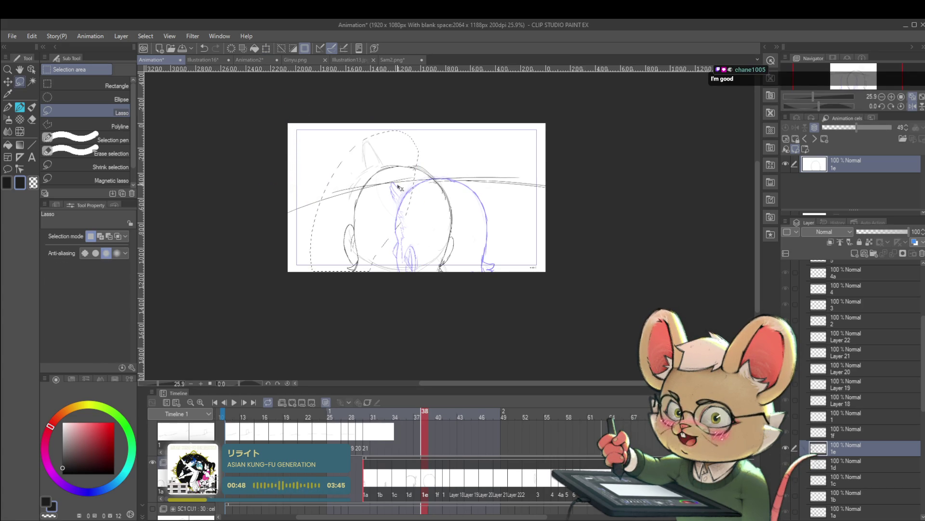
pyautogui.scroll(2, 397, 185)
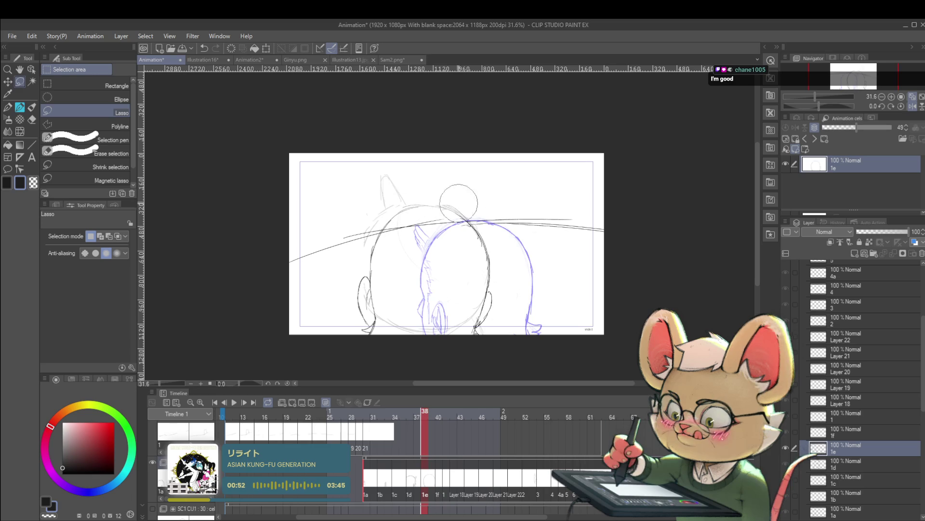
# Return to the pencil and mirror the view horizontally to check the drawing
pyautogui.press('p')
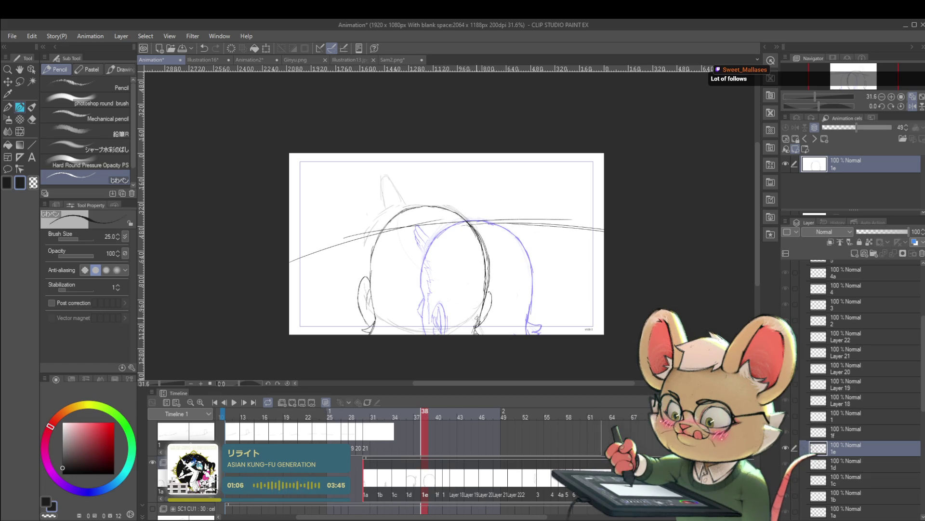
pyautogui.moveTo(504, 227); pyautogui.dragTo(497, 214)
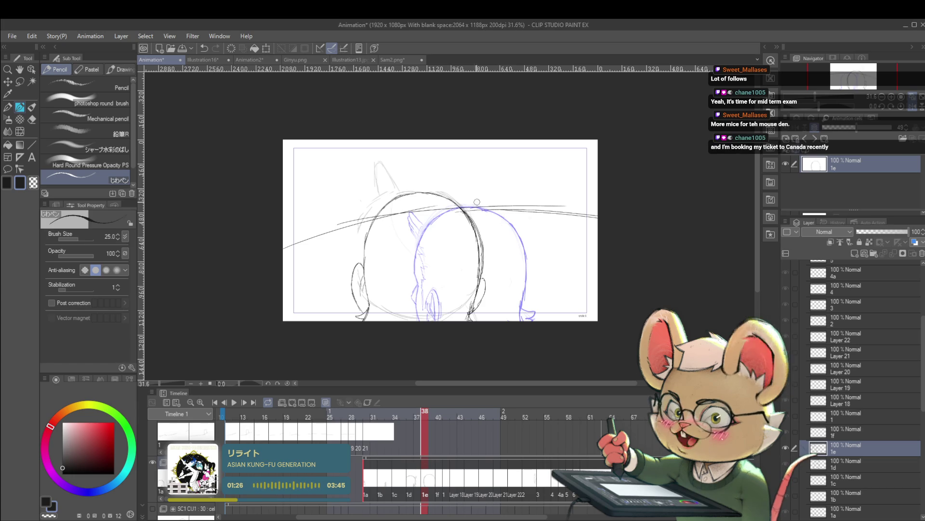
pyautogui.scroll(-1, 486, 191)
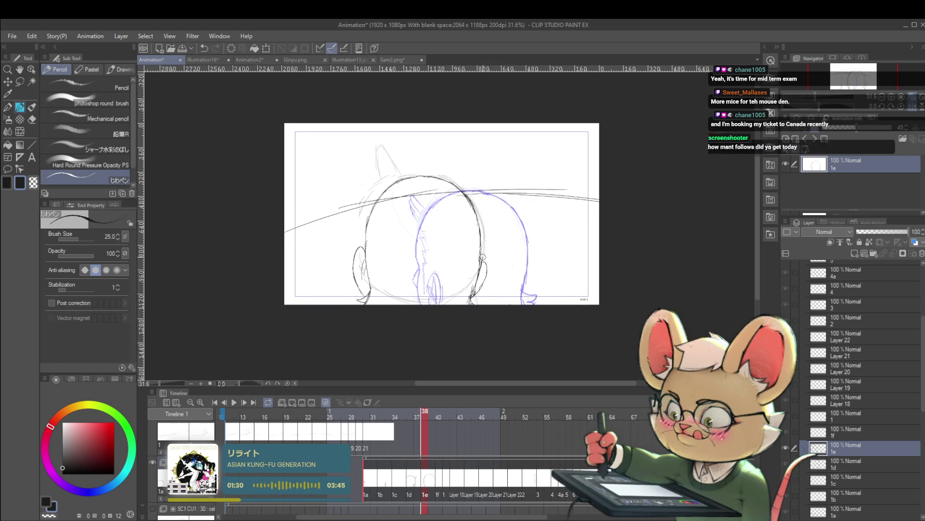
pyautogui.scroll(-1, 521, 192)
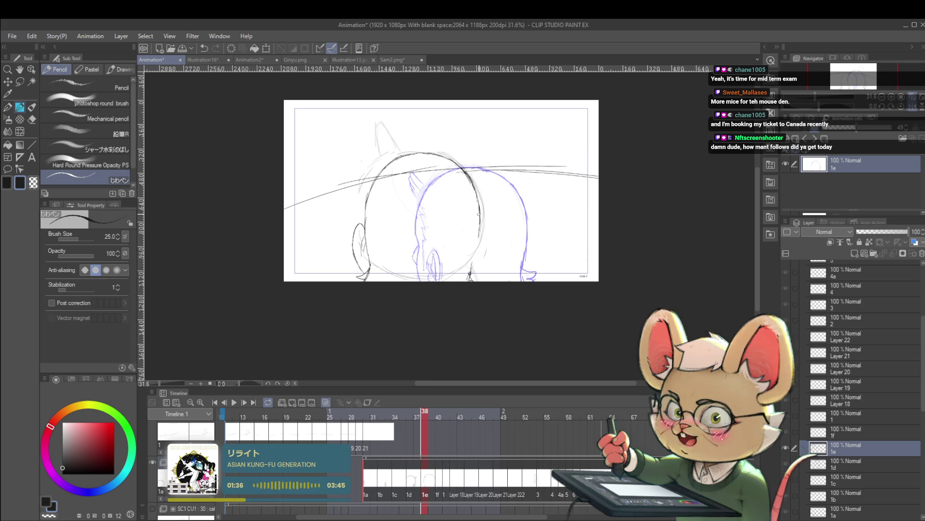
pyautogui.click(914, 107)
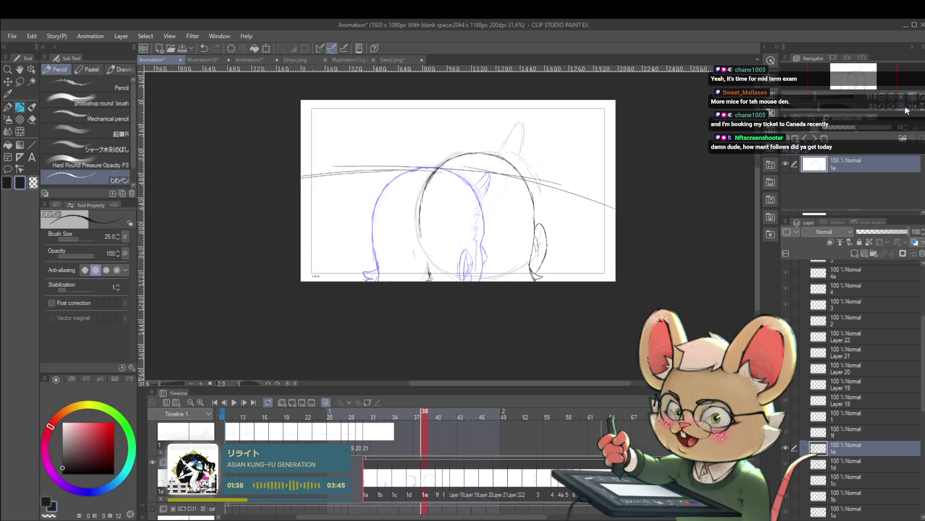
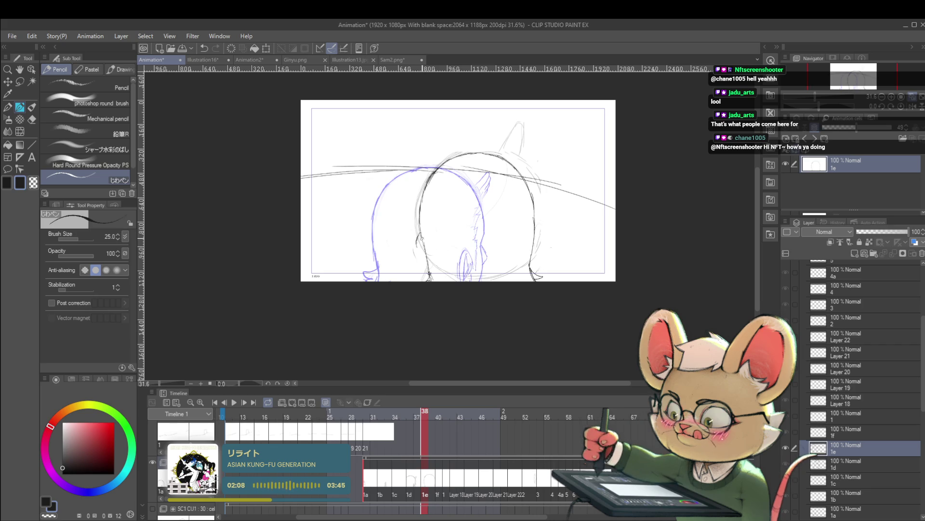
# Add a short pencil stroke beside the ear line, then advance to the frame 40 drawing
pyautogui.moveTo(420, 237); pyautogui.dragTo(417, 250)
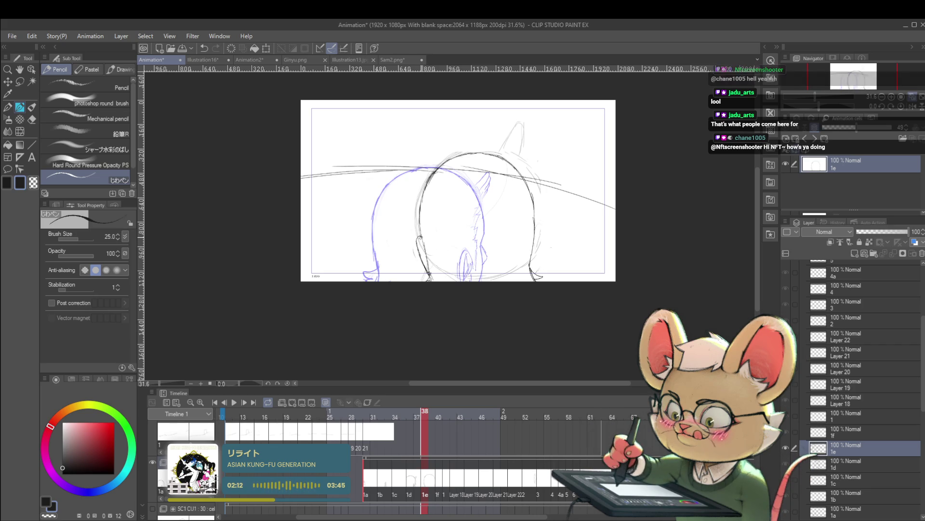
pyautogui.scroll(-2, 430, 267)
pyautogui.scroll(2, 431, 271)
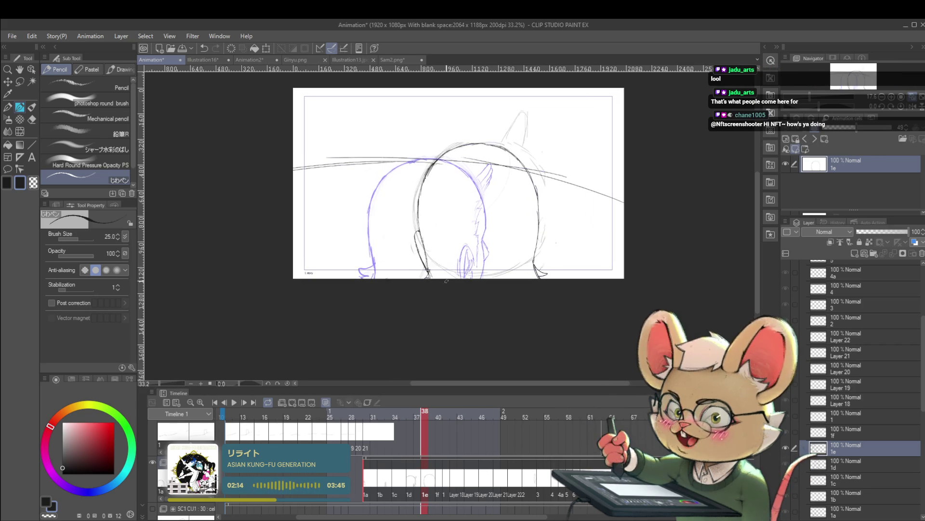
pyautogui.scroll(-2, 493, 227)
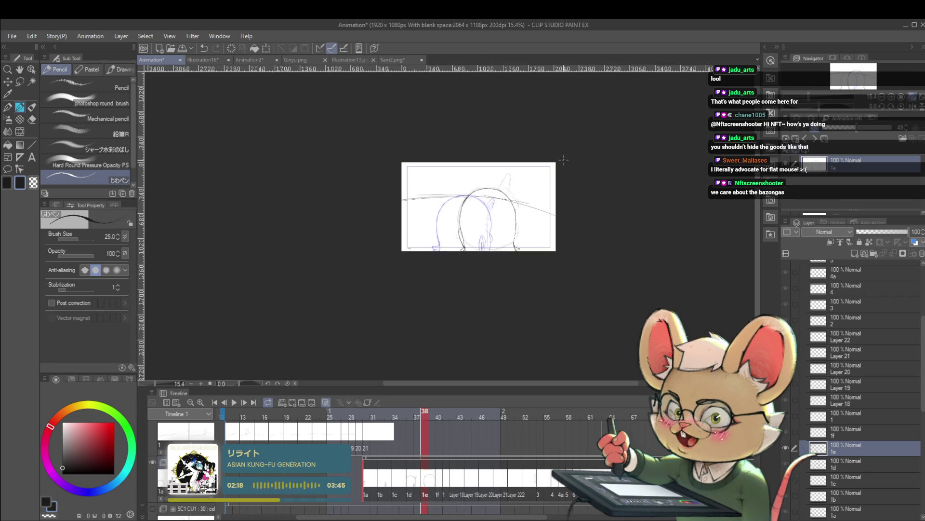
pyautogui.scroll(2, 540, 208)
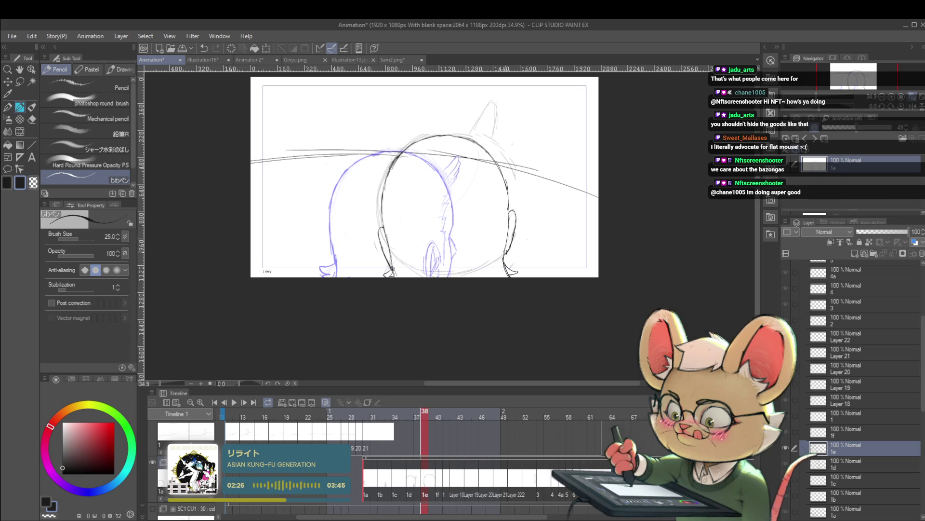
pyautogui.scroll(-3, 538, 227)
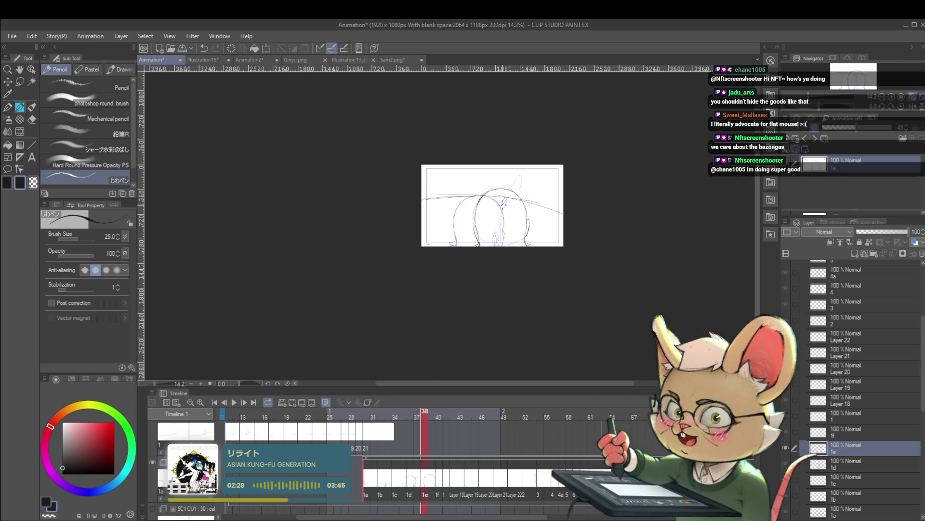
pyautogui.press('Right')
pyautogui.press('Right')
# Zoom in, raise pencil size to 30 and draw the turned head's outline with a line down its left
pyautogui.moveTo(507, 198)
pyautogui.mouseDown()
pyautogui.moveTo(506, 167)
pyautogui.moveTo(490, 207)
pyautogui.moveTo(499, 176)
pyautogui.moveTo(445, 210)
pyautogui.mouseUp()
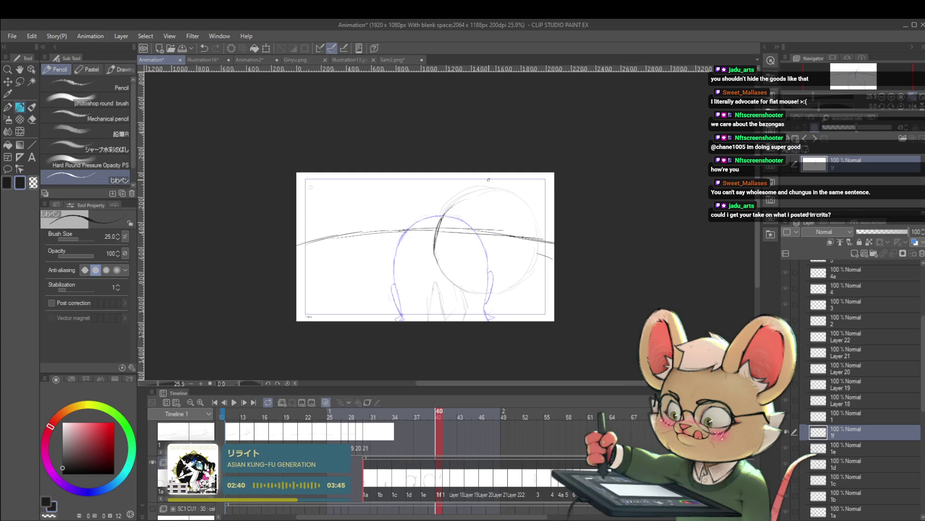
pyautogui.moveTo(506, 249); pyautogui.dragTo(513, 258)
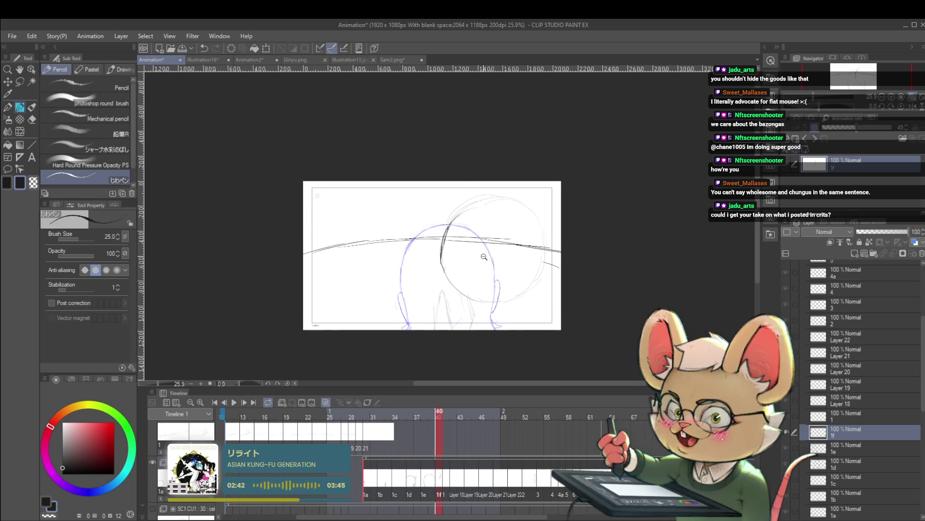
pyautogui.scroll(1, 484, 256)
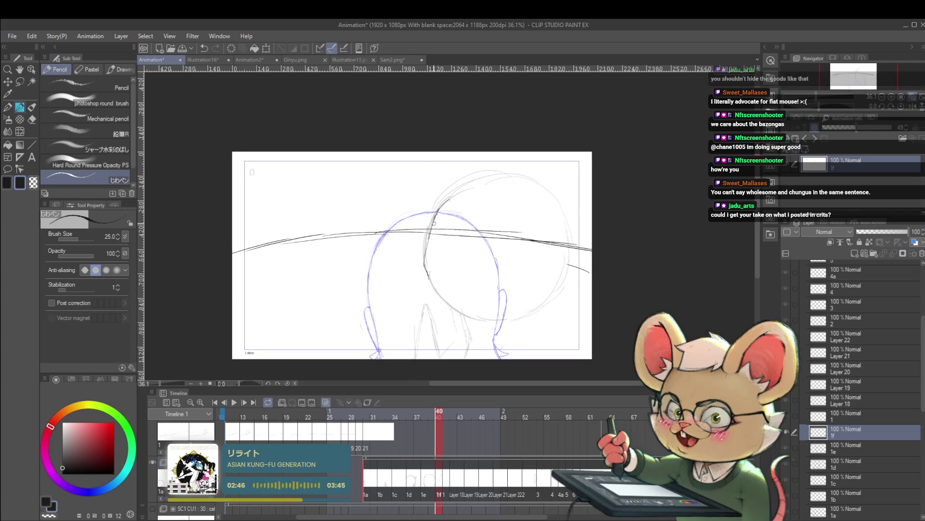
pyautogui.press(']')
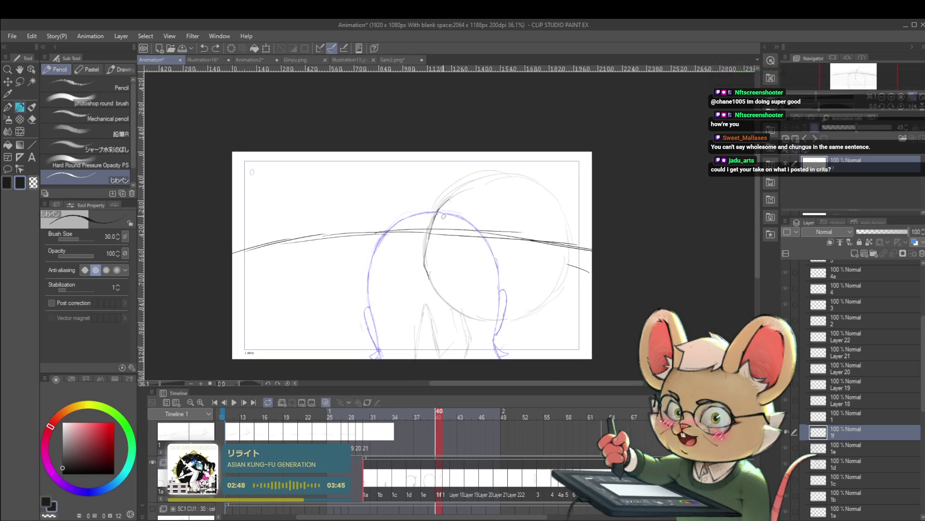
pyautogui.moveTo(431, 231)
pyautogui.mouseDown()
pyautogui.moveTo(464, 190)
pyautogui.moveTo(521, 183)
pyautogui.moveTo(553, 214)
pyautogui.moveTo(564, 246)
pyautogui.moveTo(551, 311)
pyautogui.mouseUp()
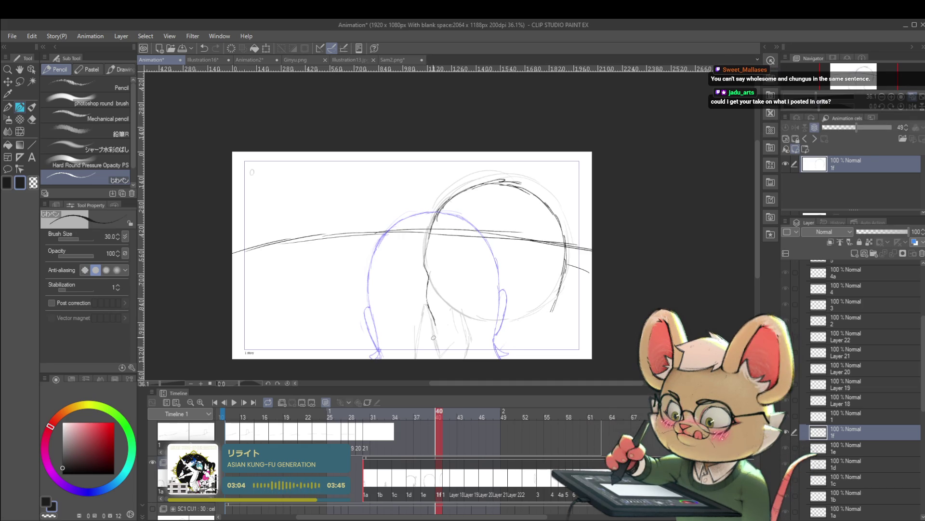
pyautogui.moveTo(426, 300)
pyautogui.mouseDown()
pyautogui.moveTo(440, 351)
pyautogui.moveTo(453, 355)
pyautogui.mouseUp()
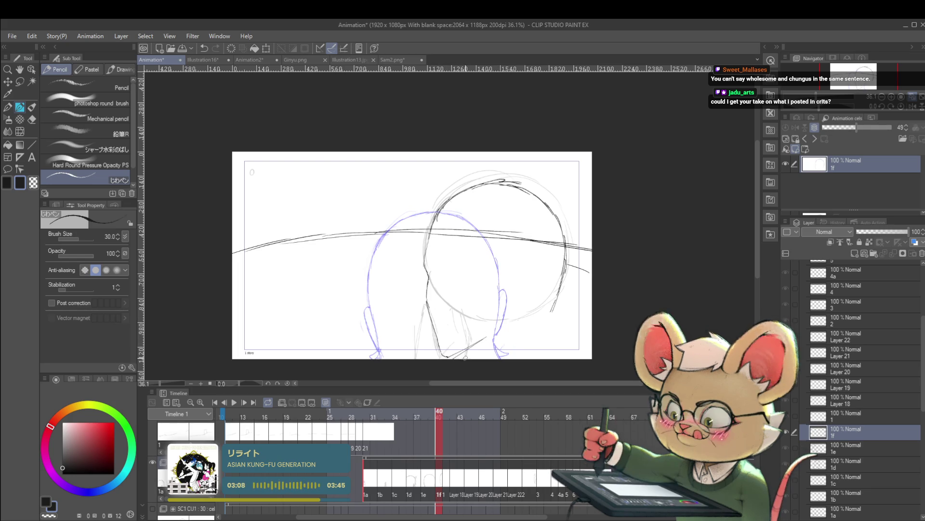
# Sketch a hooked vertical ear line near the head's bottom, then return to frame 39
pyautogui.scroll(-2, 501, 322)
pyautogui.scroll(2, 500, 322)
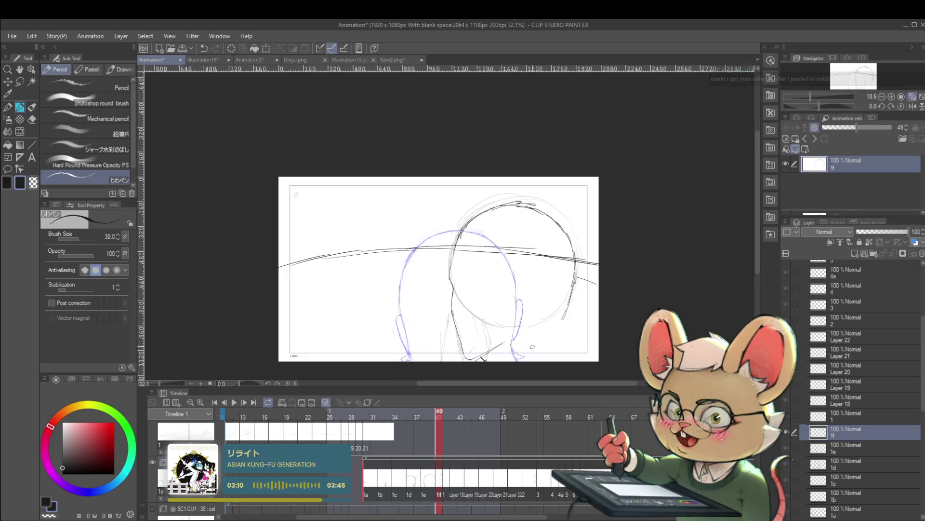
pyautogui.moveTo(491, 331); pyautogui.dragTo(488, 348)
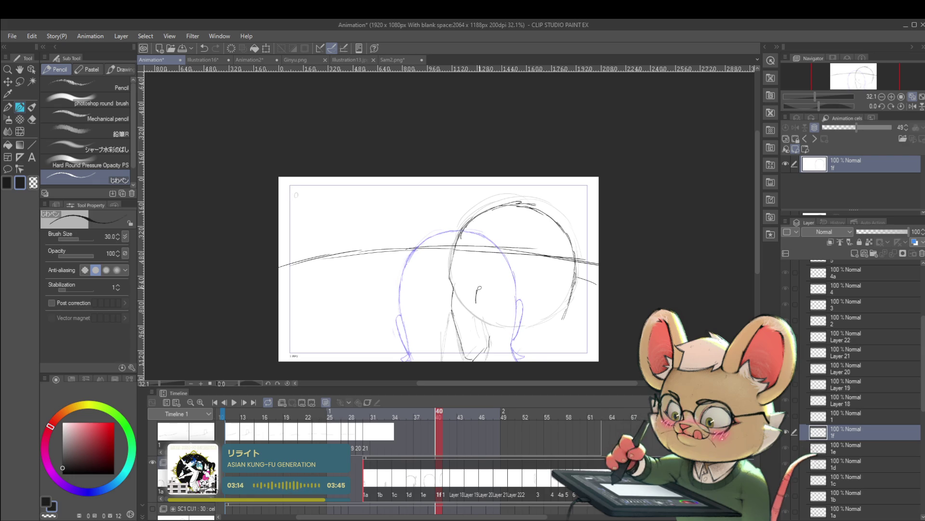
pyautogui.moveTo(479, 290); pyautogui.dragTo(486, 323)
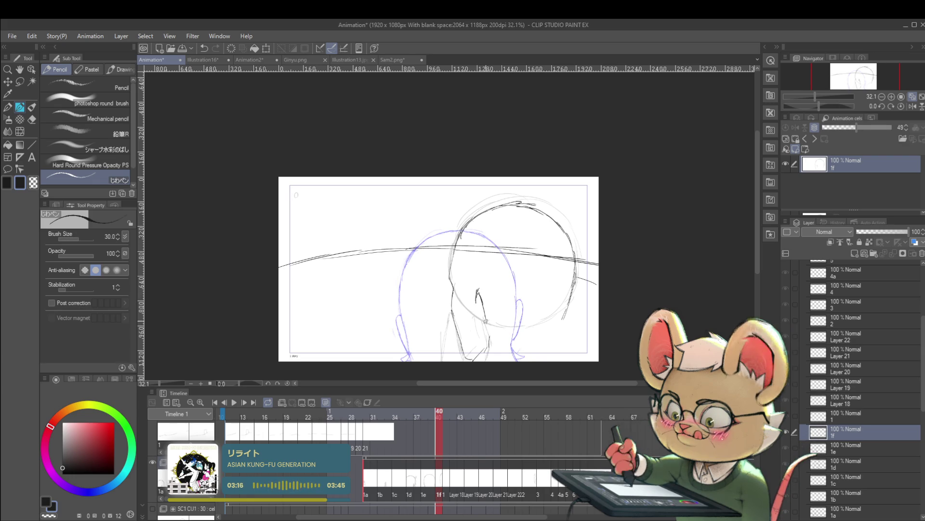
pyautogui.moveTo(479, 290); pyautogui.dragTo(492, 316)
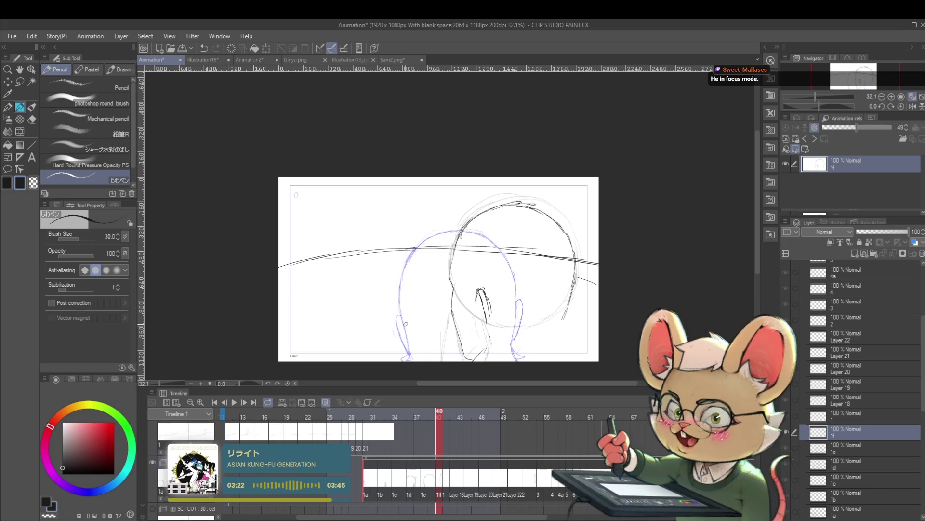
pyautogui.press('Left')
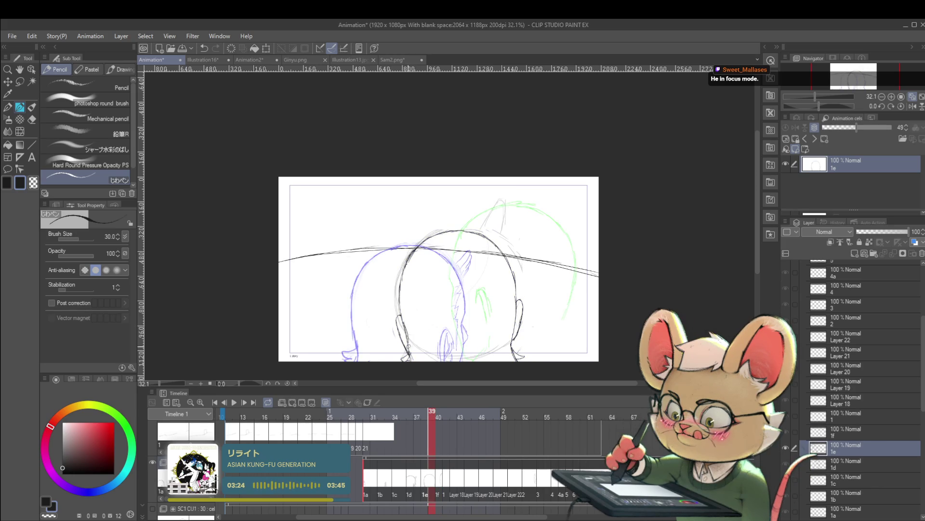
pyautogui.keyDown('ctrl'); pyautogui.keyDown('alt'); pyautogui.click(429, 313); pyautogui.keyUp('alt'); pyautogui.keyUp('ctrl')
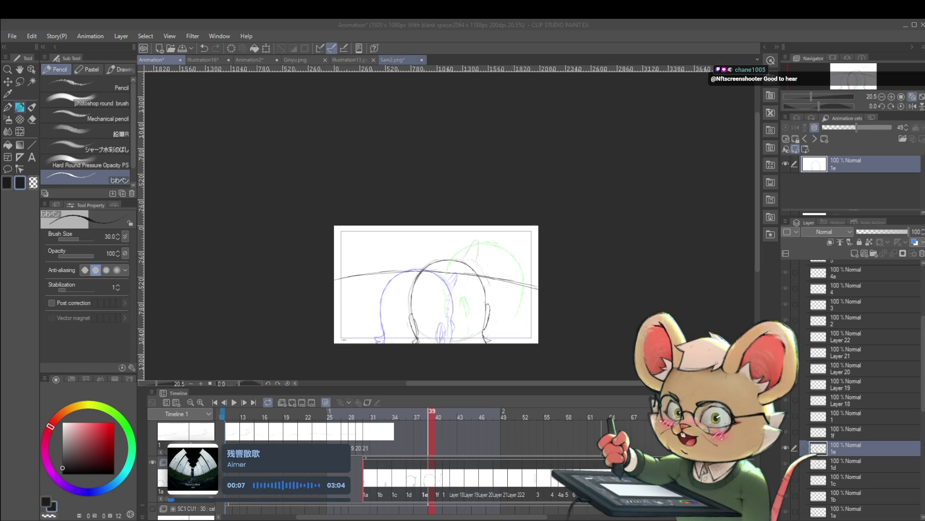
pyautogui.click(400, 60)
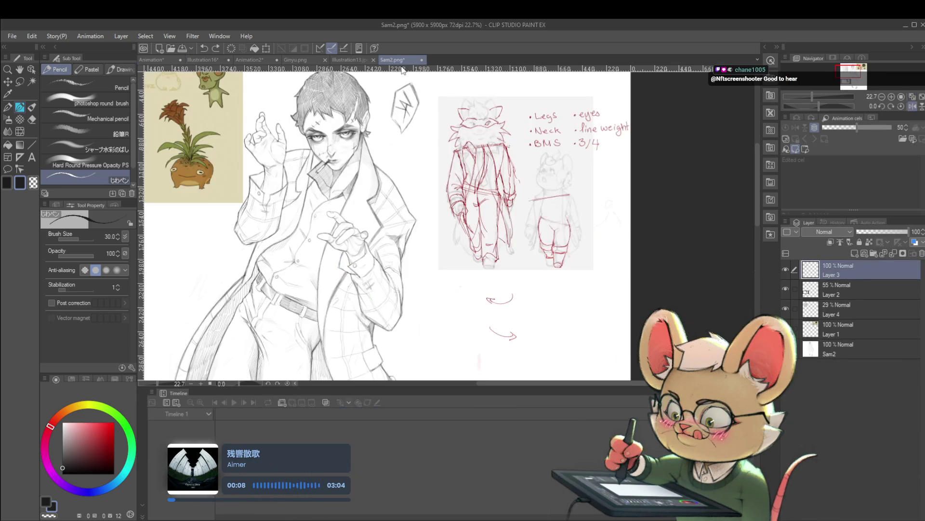
pyautogui.click(158, 59)
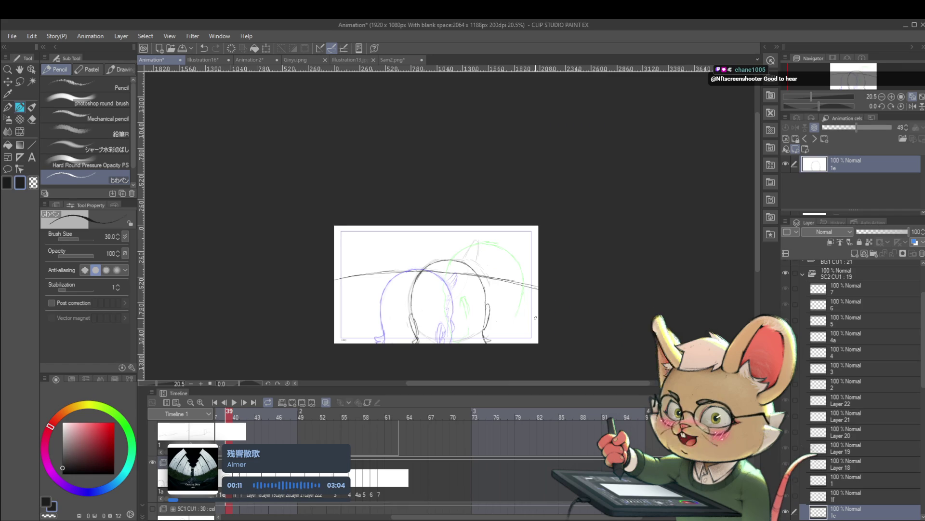
pyautogui.click(395, 60)
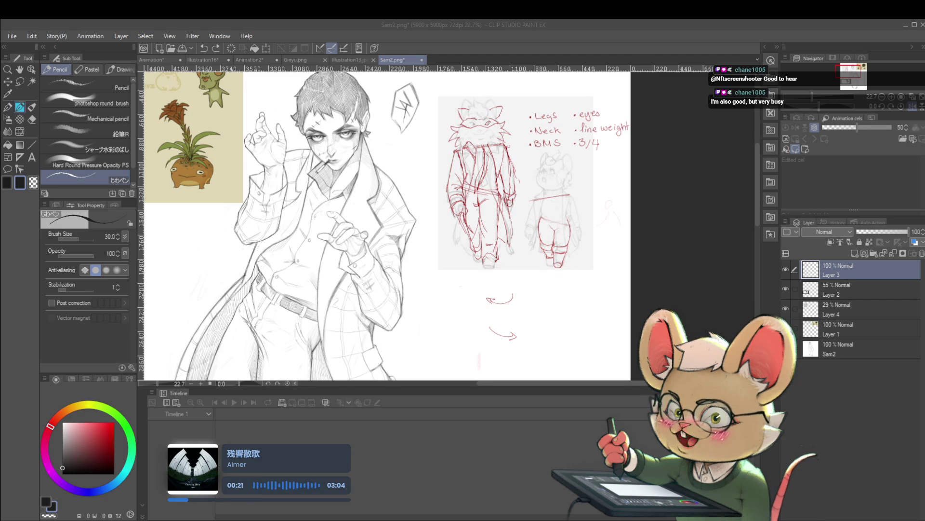
pyautogui.click(159, 60)
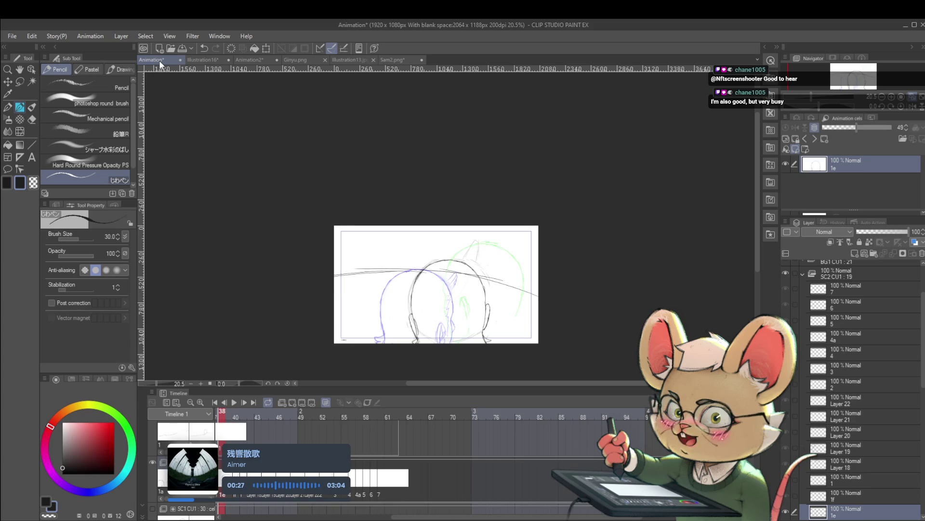
# Flip back and forth between frames 34 and 40 to compare drawings, ending on frame 39
pyautogui.press('Right')
pyautogui.press('Left')
pyautogui.press('Right')
pyautogui.press('Left')
pyautogui.press('Left')
pyautogui.press('Left')
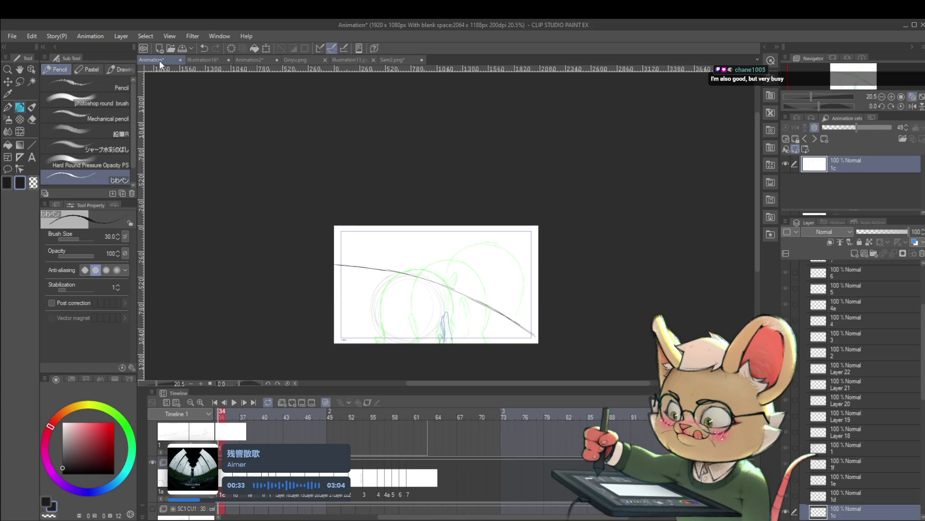
pyautogui.press('Right')
pyautogui.press('Right')
pyautogui.press('Right')
pyautogui.press('Right')
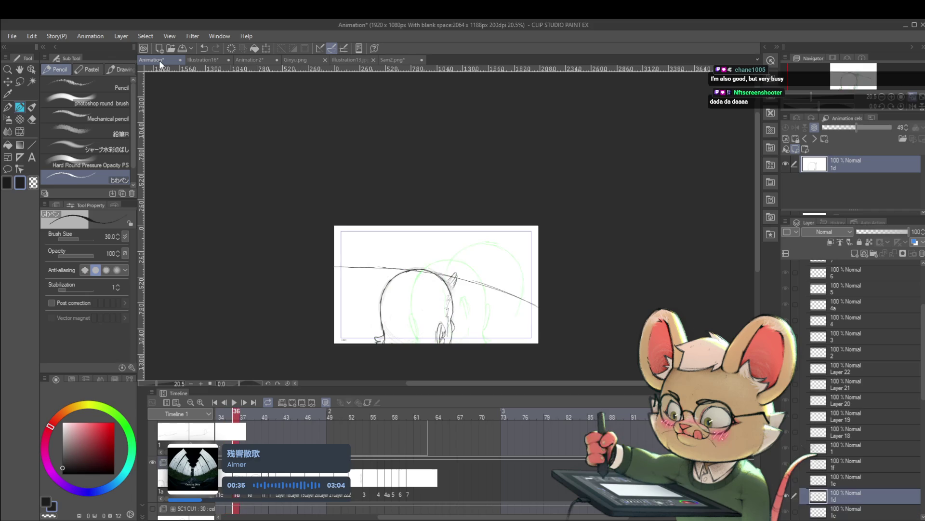
pyautogui.press('Left')
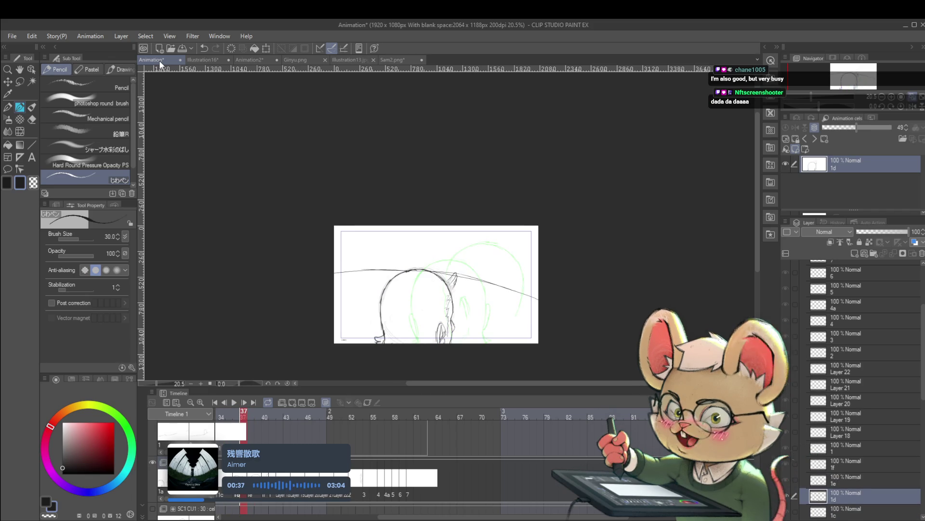
pyautogui.press('Right')
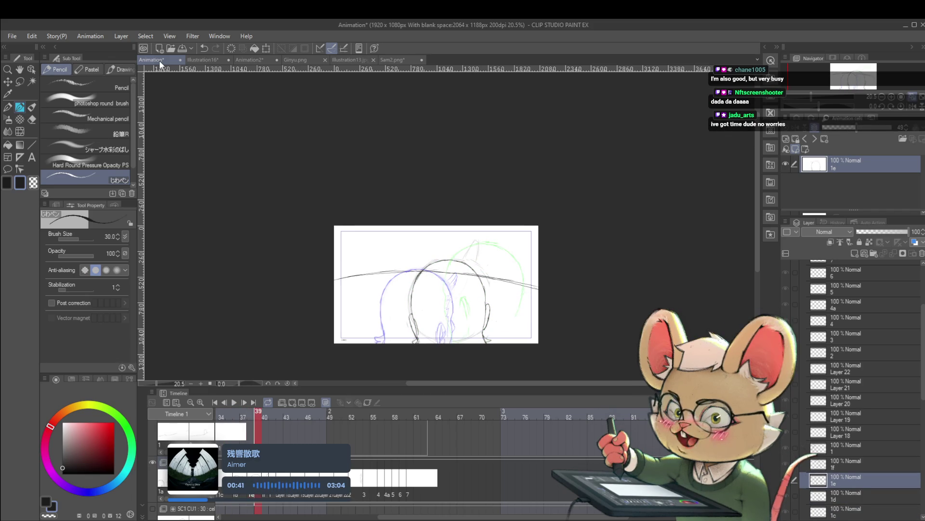
pyautogui.press('Right')
pyautogui.press('Right')
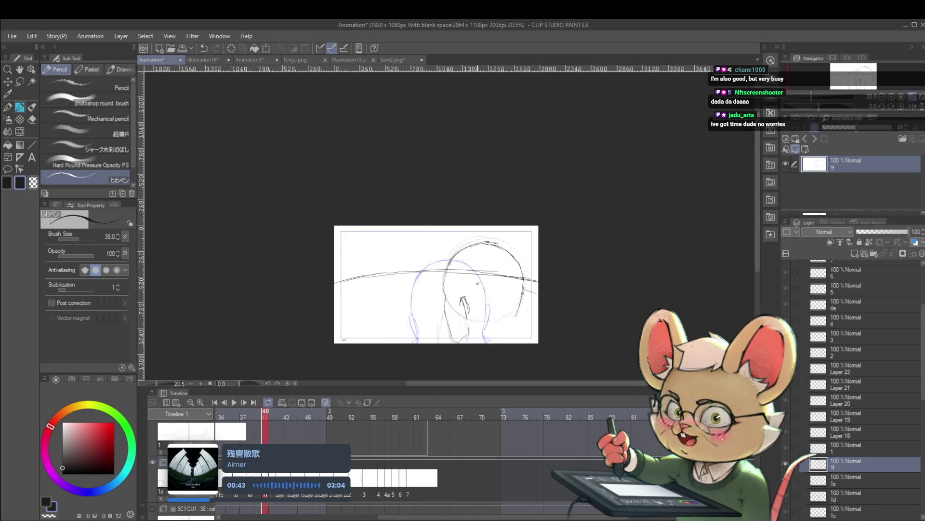
pyautogui.press('Left')
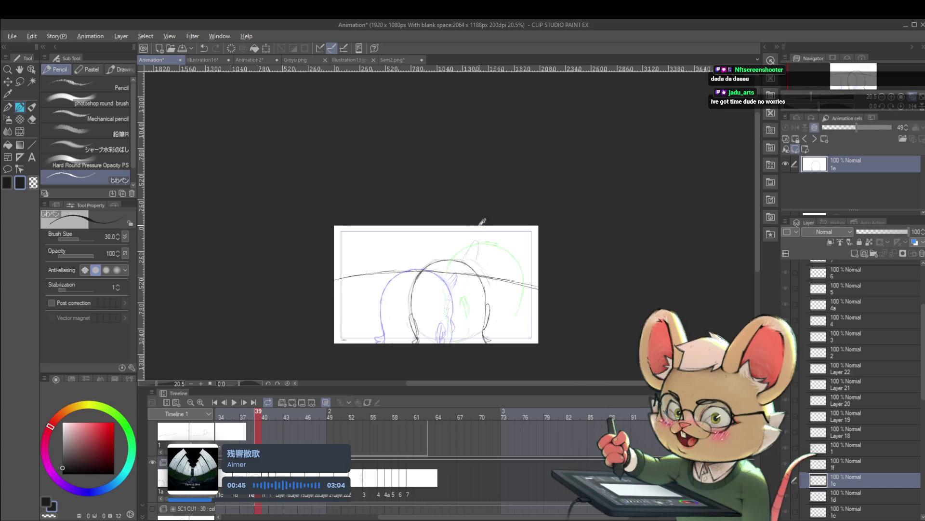
pyautogui.scroll(2, 482, 221)
# Draw the pointed ear rising from the head top, undoing and redrawing its tip
pyautogui.moveTo(459, 265); pyautogui.dragTo(475, 242)
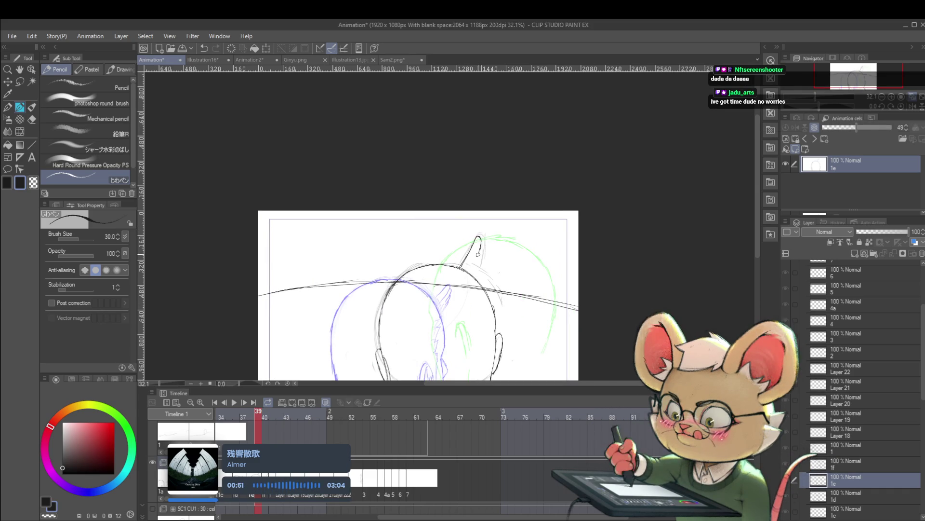
pyautogui.hotkey('ctrl', 'z')
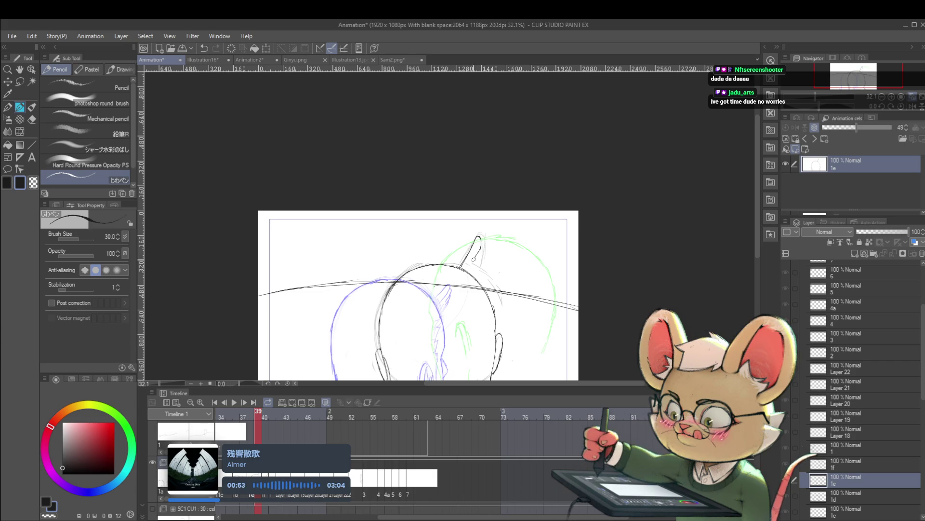
pyautogui.hotkey('ctrl', 'z')
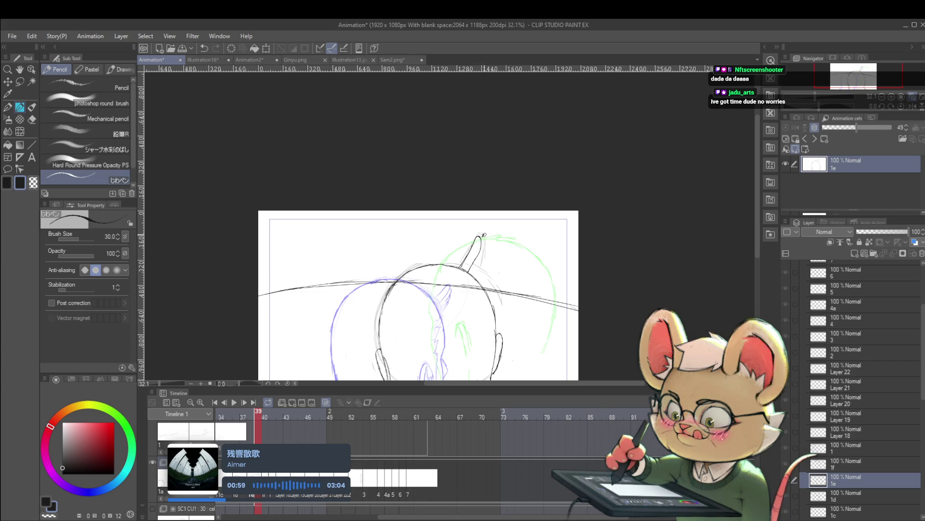
pyautogui.moveTo(479, 236)
pyautogui.mouseDown()
pyautogui.moveTo(487, 237)
pyautogui.moveTo(473, 268)
pyautogui.mouseUp()
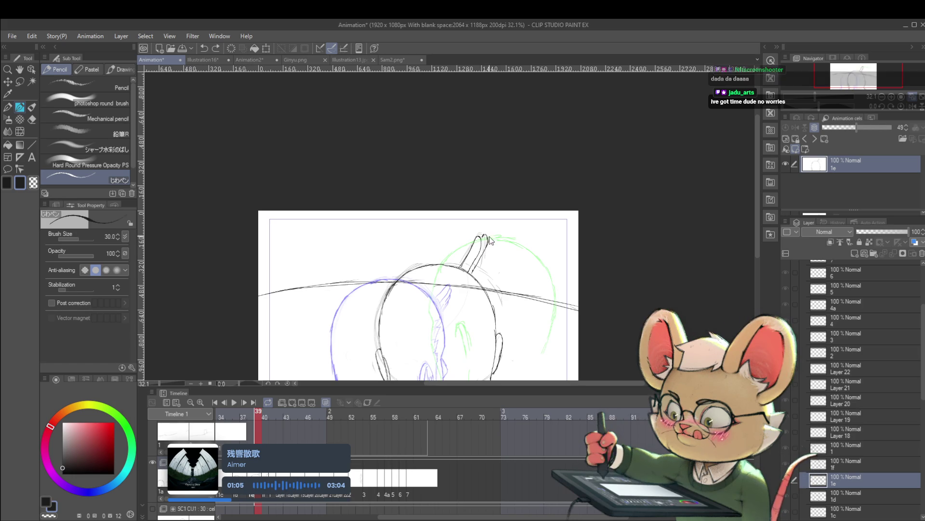
pyautogui.scroll(-2, 504, 244)
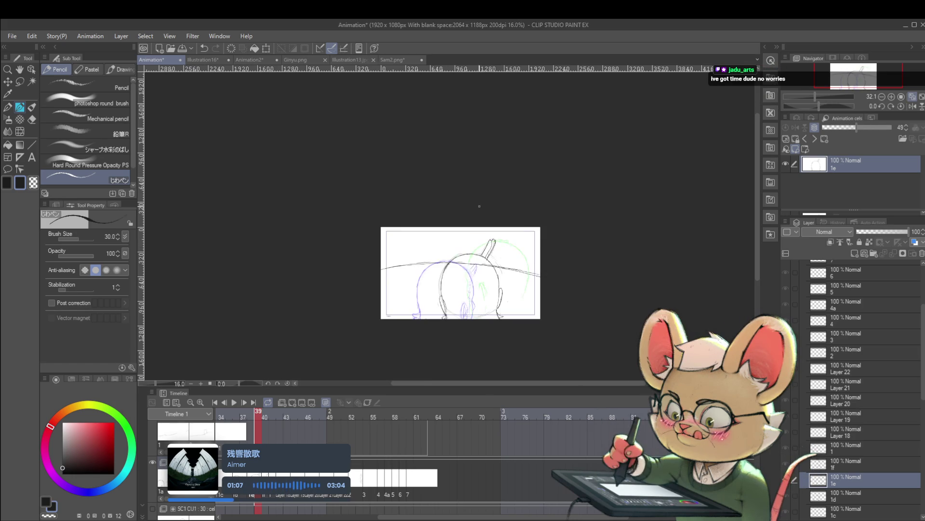
pyautogui.scroll(1, 495, 255)
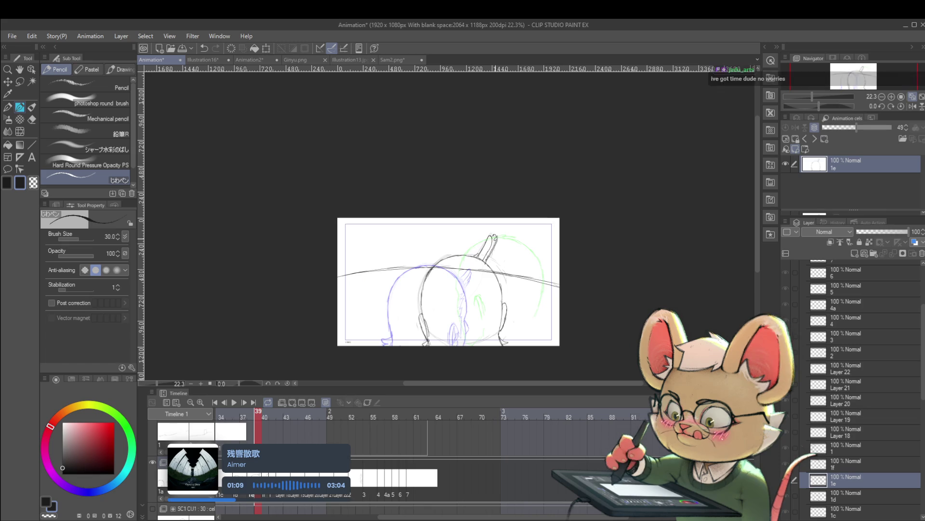
pyautogui.hotkey('ctrl', 'z')
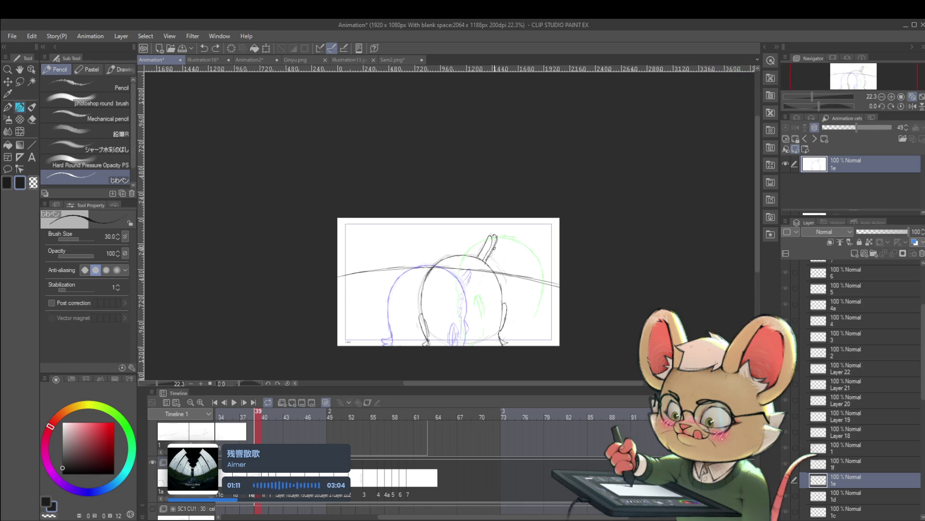
pyautogui.scroll(-5, 501, 231)
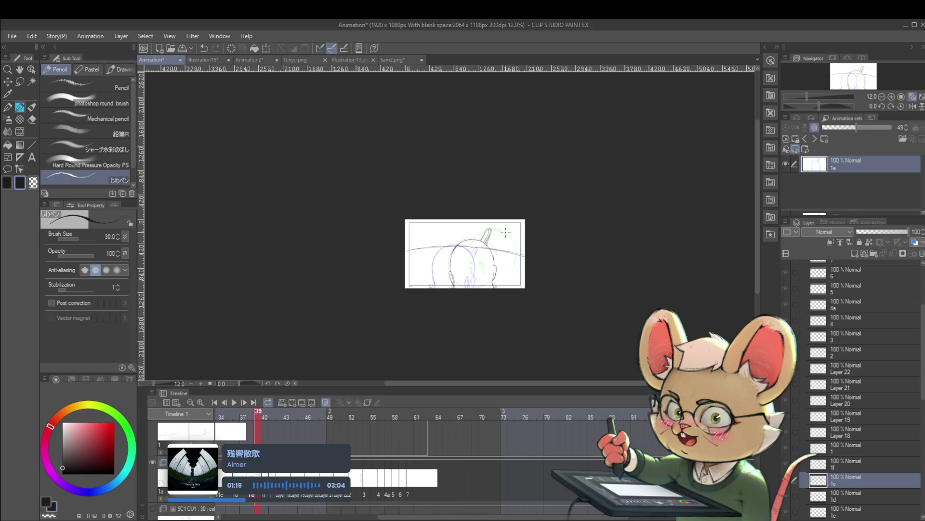
pyautogui.scroll(3, 506, 232)
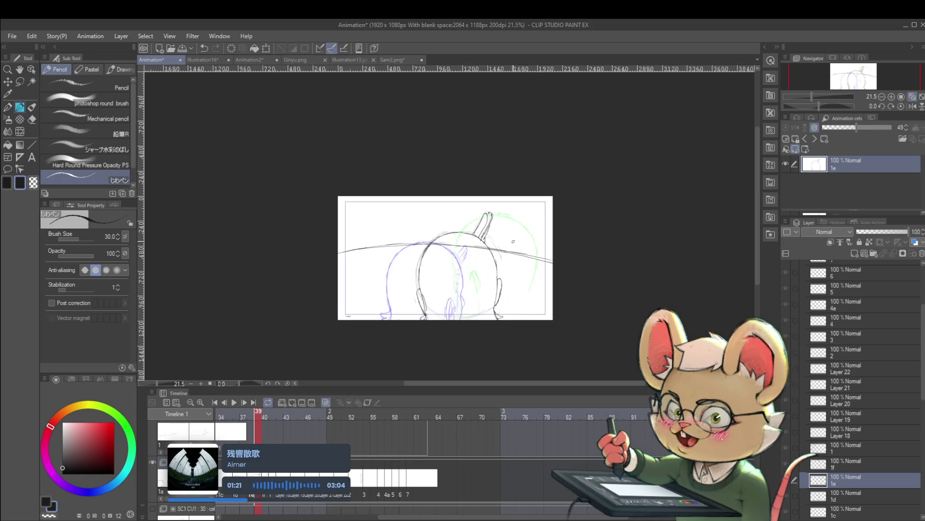
pyautogui.moveTo(512, 281); pyautogui.dragTo(511, 259)
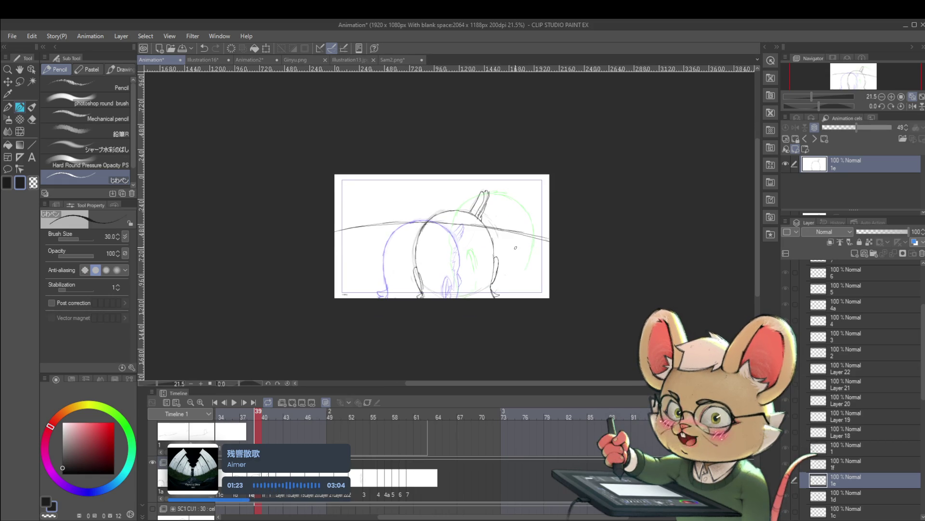
# Step through frames 40, 35, 31 and 39, ending on the frame 43 drawing
pyautogui.press('Right')
pyautogui.press('Left')
pyautogui.press('Left')
pyautogui.press('Left')
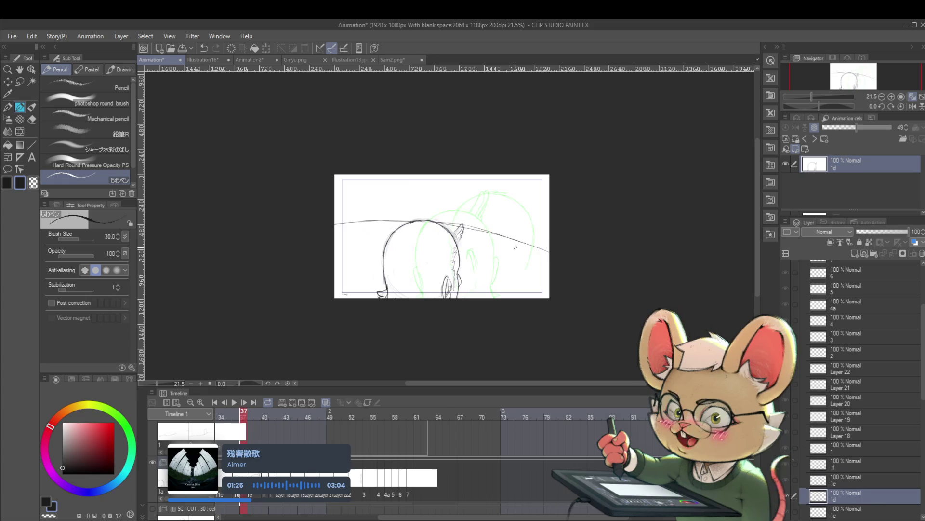
pyautogui.press('Left')
pyautogui.press('Left')
pyautogui.press('Left')
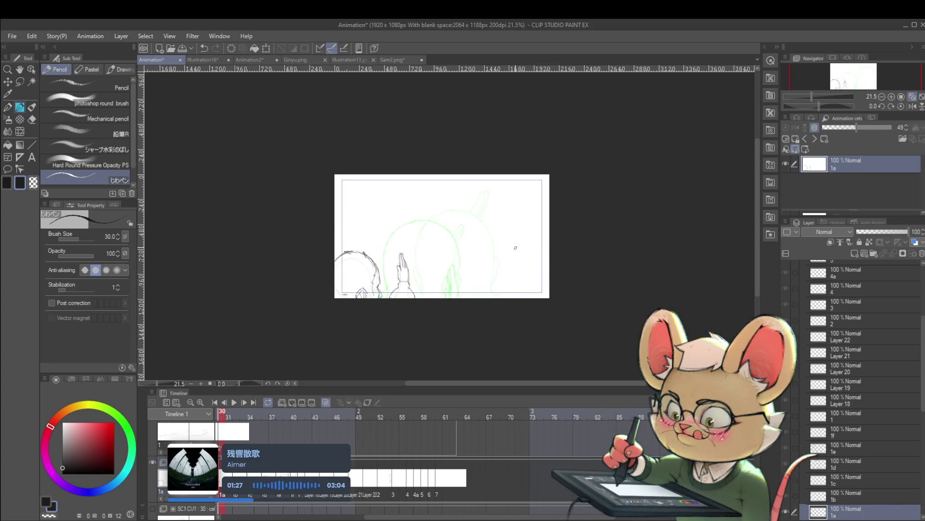
pyautogui.press('Right')
pyautogui.press('Right')
pyautogui.press('Right')
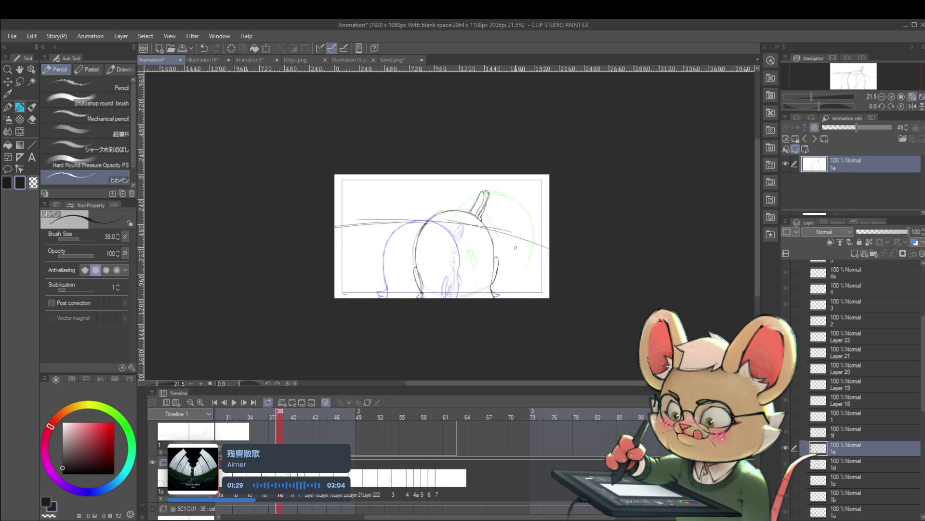
pyautogui.press('Right')
pyautogui.press('Right')
pyautogui.press('Right')
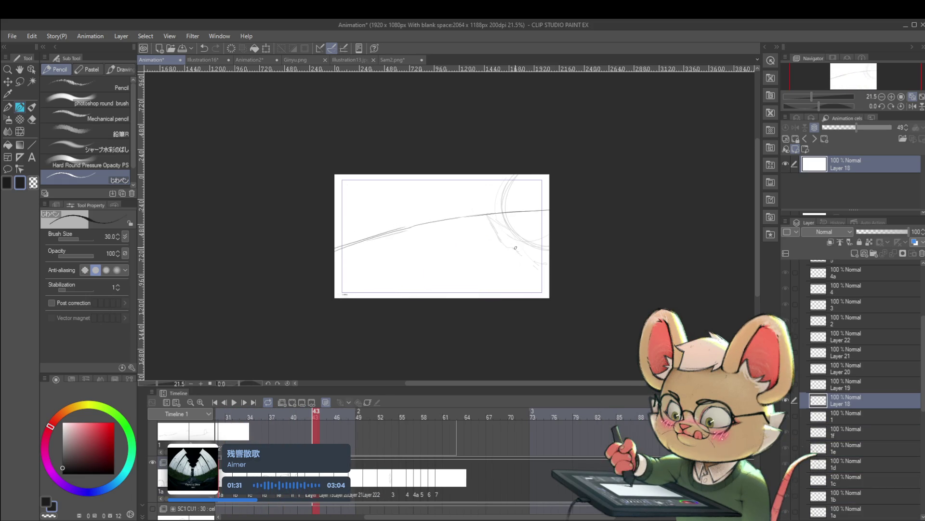
# Start the head-turn playback, then hide the SC2 sketch folder in the Layer panel
pyautogui.click(233, 403)
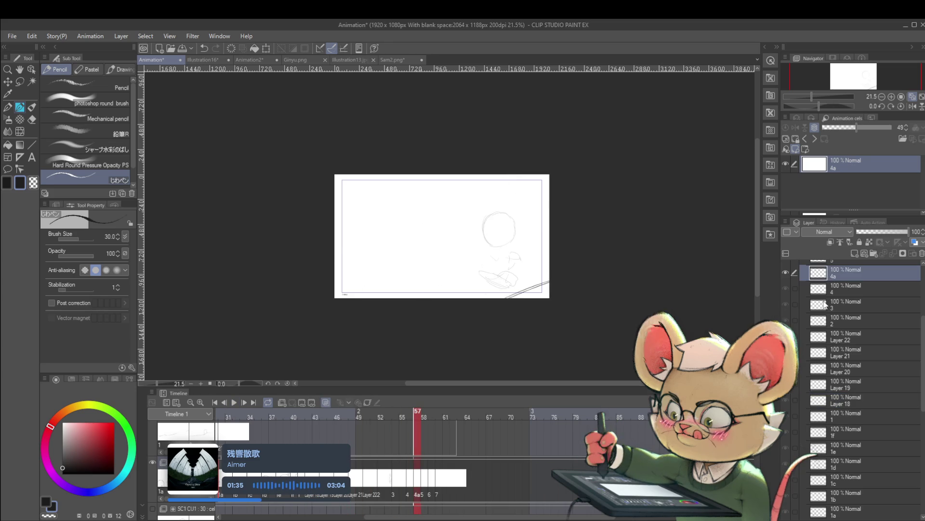
pyautogui.scroll(5, 918, 299)
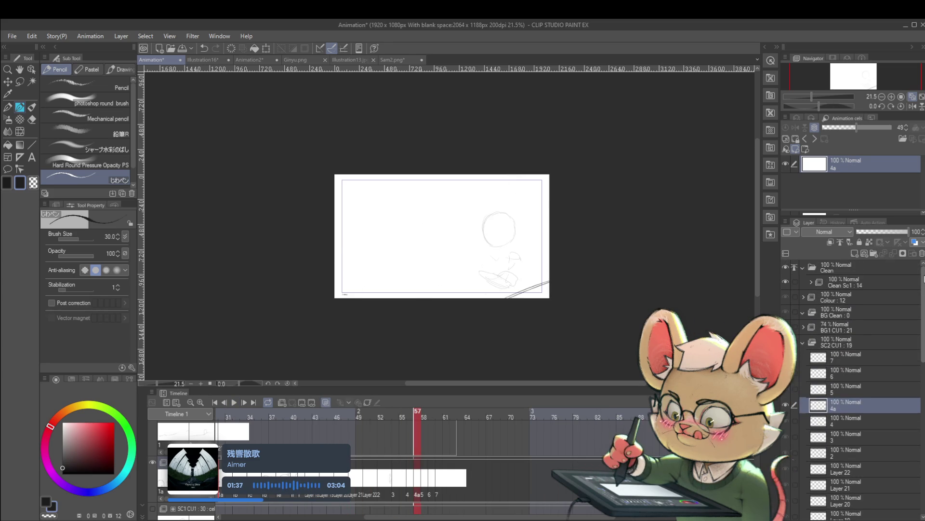
pyautogui.scroll(-5, 918, 309)
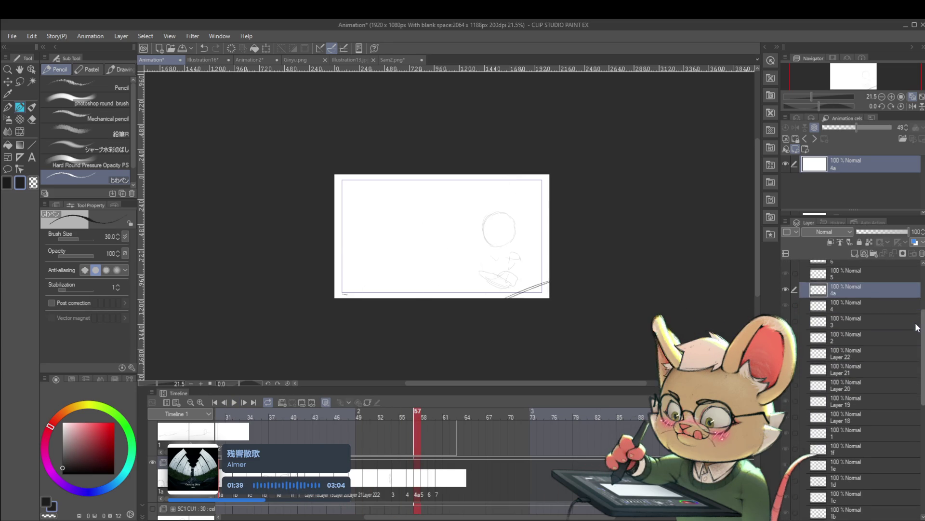
pyautogui.scroll(-1, 917, 335)
pyautogui.scroll(-3, 917, 338)
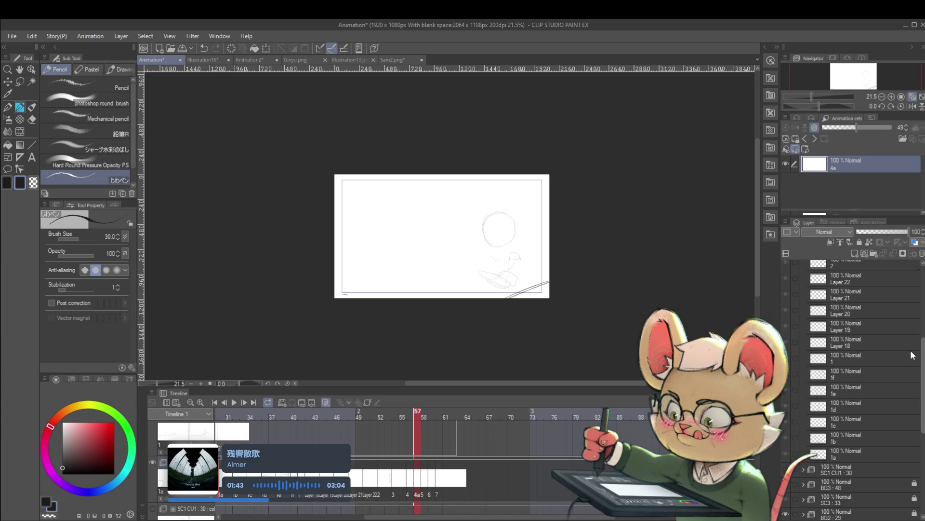
pyautogui.scroll(-5, 910, 350)
pyautogui.scroll(-2, 909, 378)
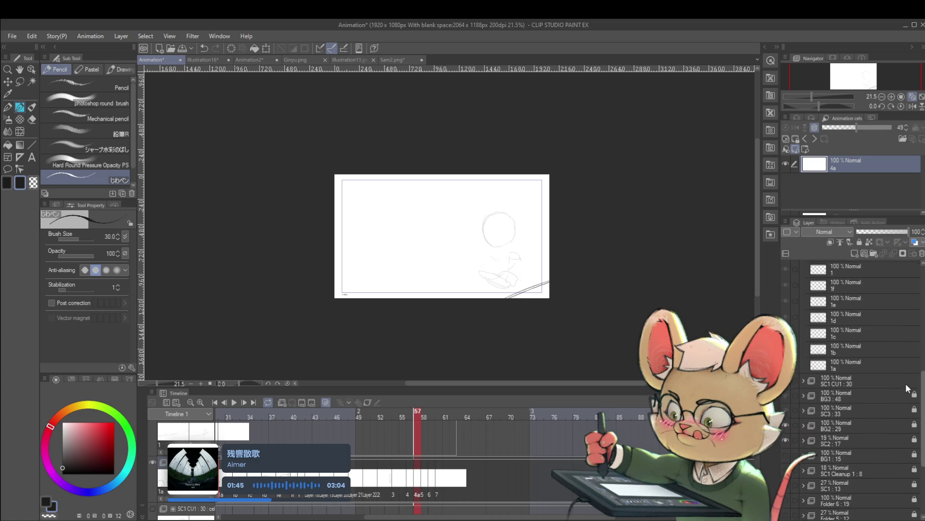
pyautogui.click(786, 436)
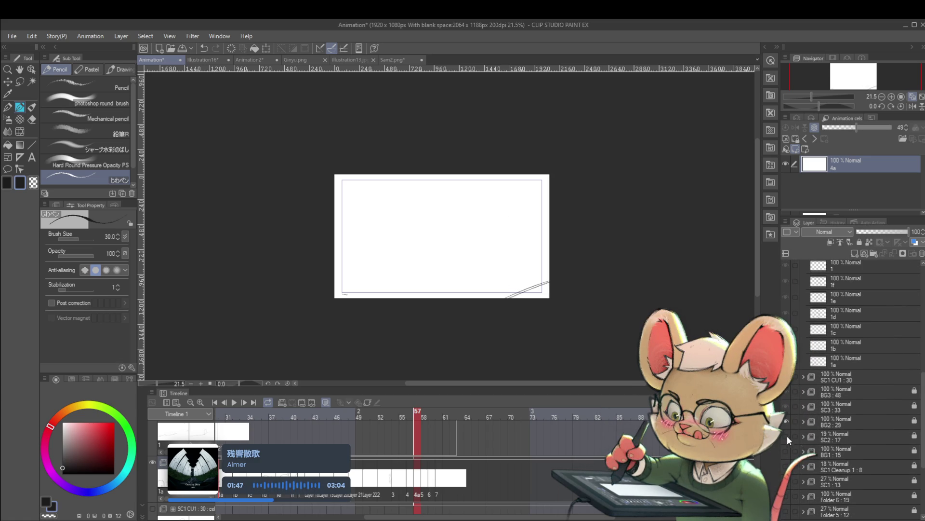
# Play and stop the head-turn animation, then switch to the Sam2.png sketch page
pyautogui.click(234, 402)
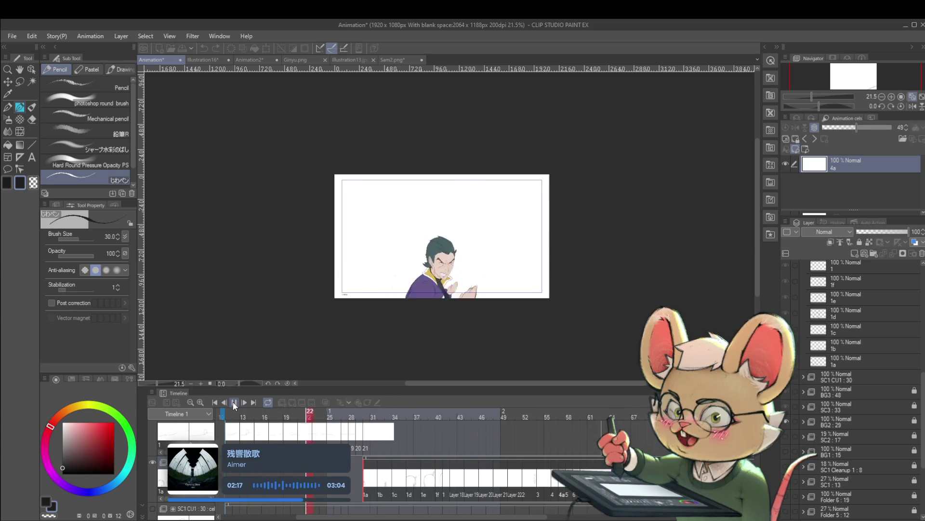
pyautogui.click(234, 402)
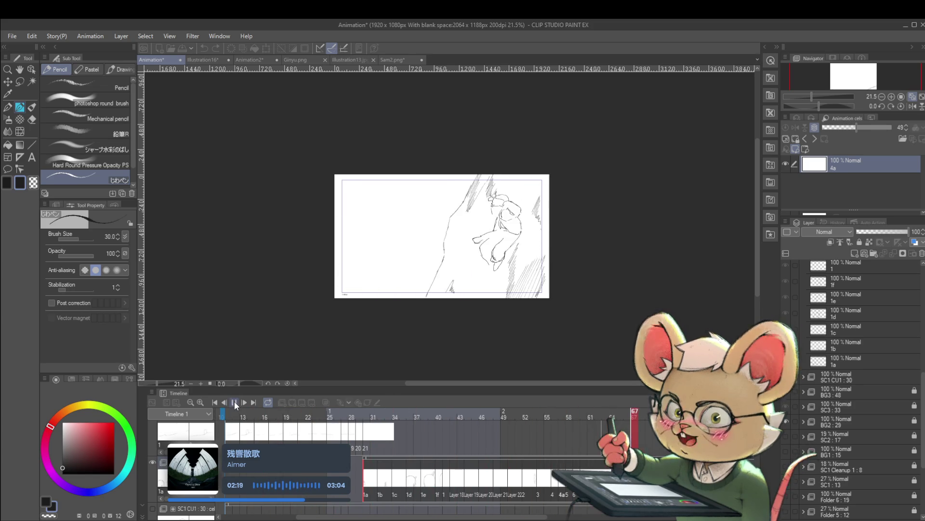
pyautogui.scroll(-10, 798, 414)
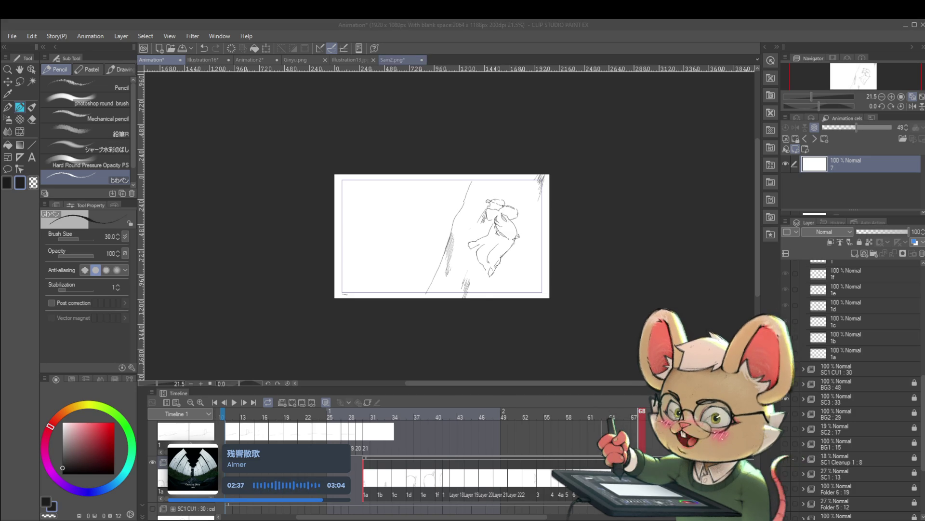
pyautogui.click(392, 60)
pyautogui.scroll(-3, 448, 221)
# Hide the timeline, paste the bearded heads image and scale it to 51% below the figure
pyautogui.hotkey('shift', 'Tab')
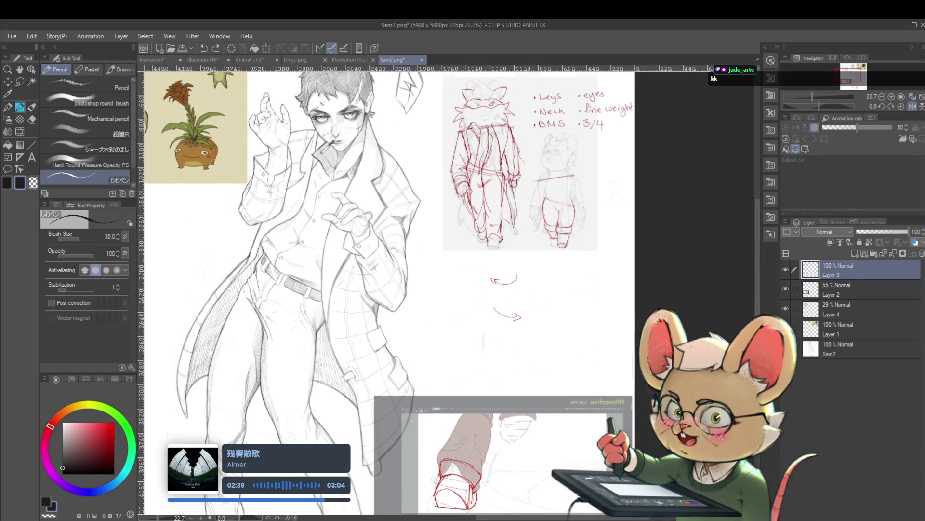
pyautogui.scroll(-3, 498, 233)
pyautogui.scroll(-3, 498, 233)
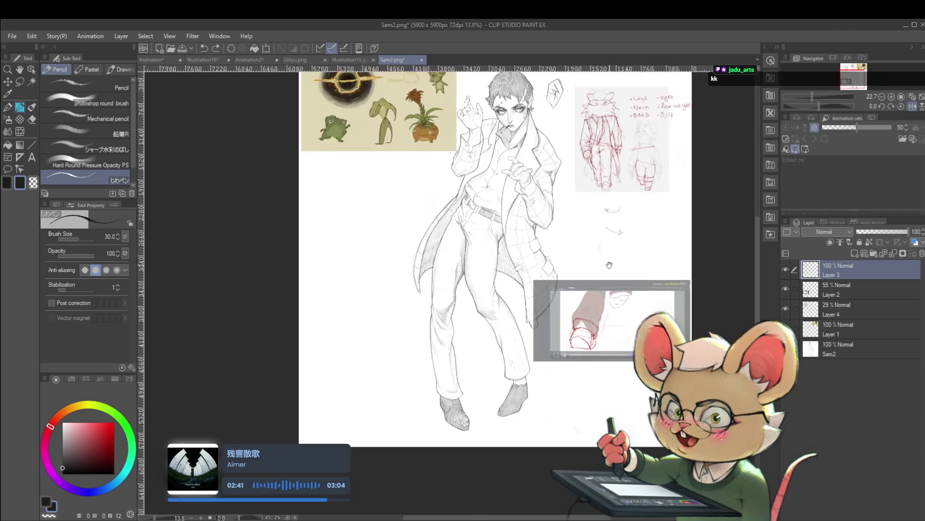
pyautogui.hotkey('ctrl', 'v')
pyautogui.hotkey('ctrl', 't')
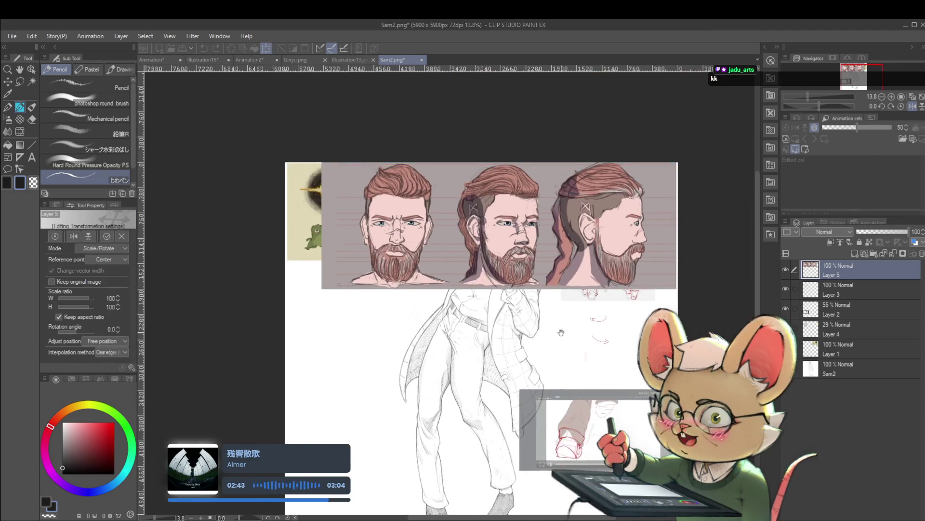
pyautogui.moveTo(678, 288); pyautogui.dragTo(559, 247)
pyautogui.moveTo(439, 204)
pyautogui.mouseDown()
pyautogui.moveTo(389, 363)
pyautogui.moveTo(473, 265)
pyautogui.moveTo(334, 309)
pyautogui.moveTo(513, 406)
pyautogui.mouseUp()
pyautogui.moveTo(620, 363)
pyautogui.mouseDown()
pyautogui.moveTo(586, 393)
pyautogui.moveTo(622, 385)
pyautogui.mouseUp()
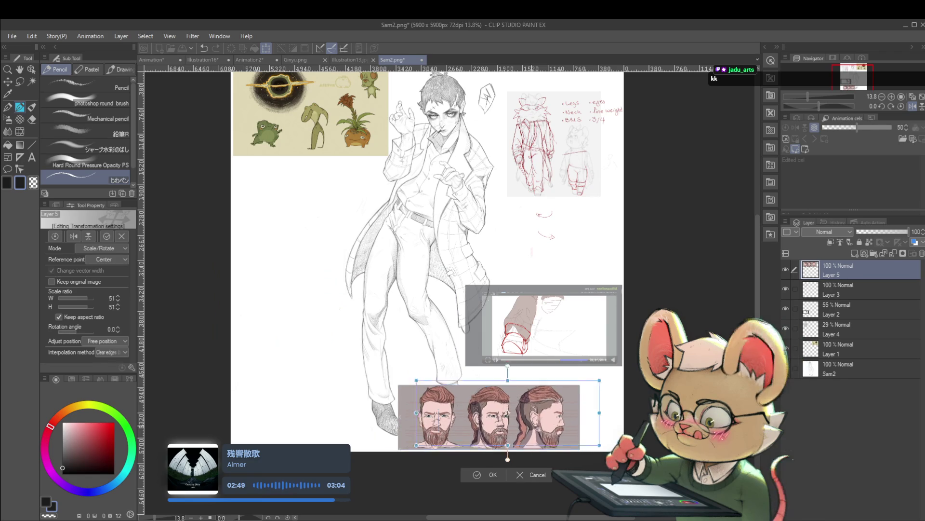
pyautogui.moveTo(523, 433); pyautogui.dragTo(568, 432)
pyautogui.scroll(5, 567, 430)
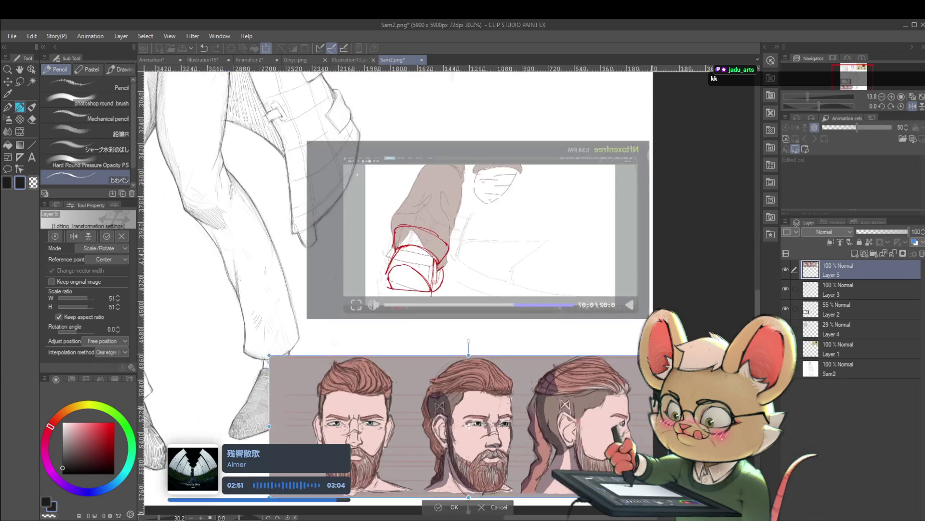
# Commit the heads' transform and lower Layer 5's opacity to 55%
pyautogui.press('Return')
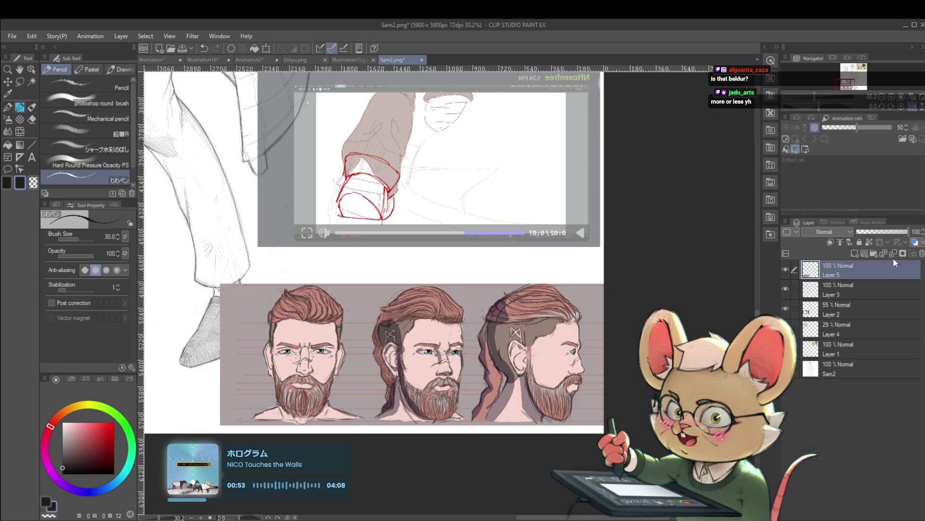
pyautogui.click(890, 233)
pyautogui.moveTo(888, 233); pyautogui.dragTo(886, 233)
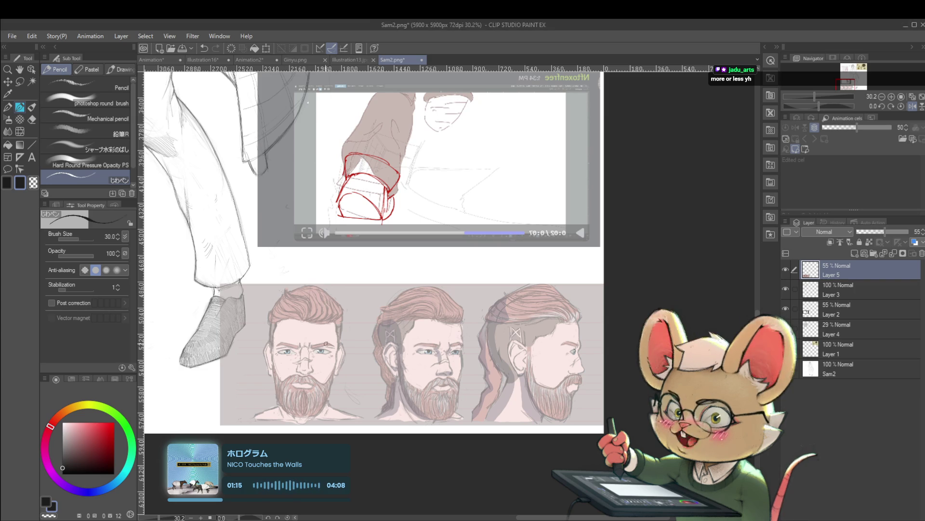
pyautogui.scroll(5, 321, 347)
# Switch to red, add a new layer and outline one corrected eyebrow's upper and lower edges
pyautogui.click(109, 437)
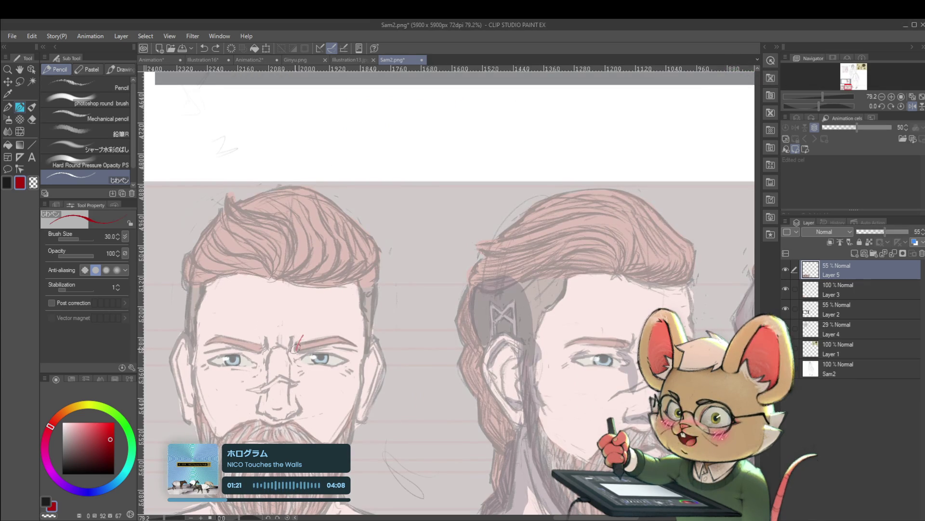
pyautogui.moveTo(299, 331); pyautogui.dragTo(295, 350)
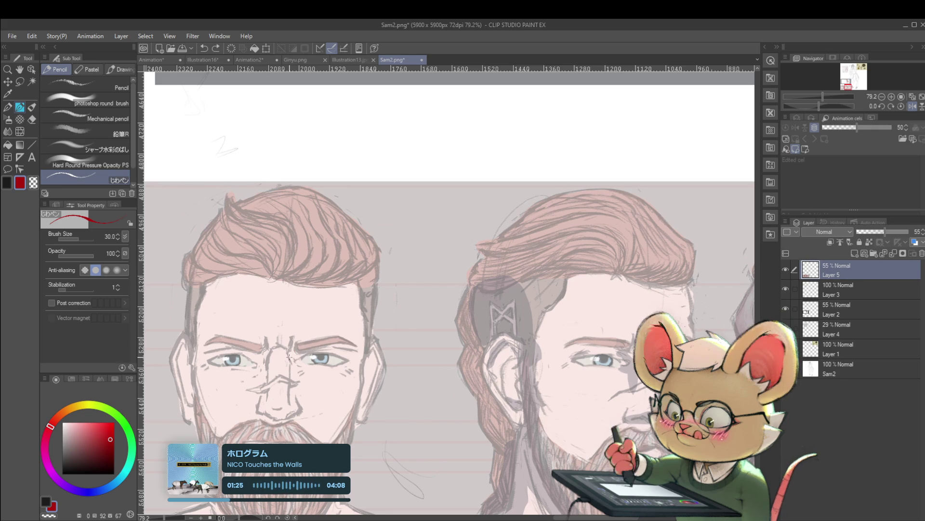
pyautogui.hotkey('ctrl', 'shift', 'n')
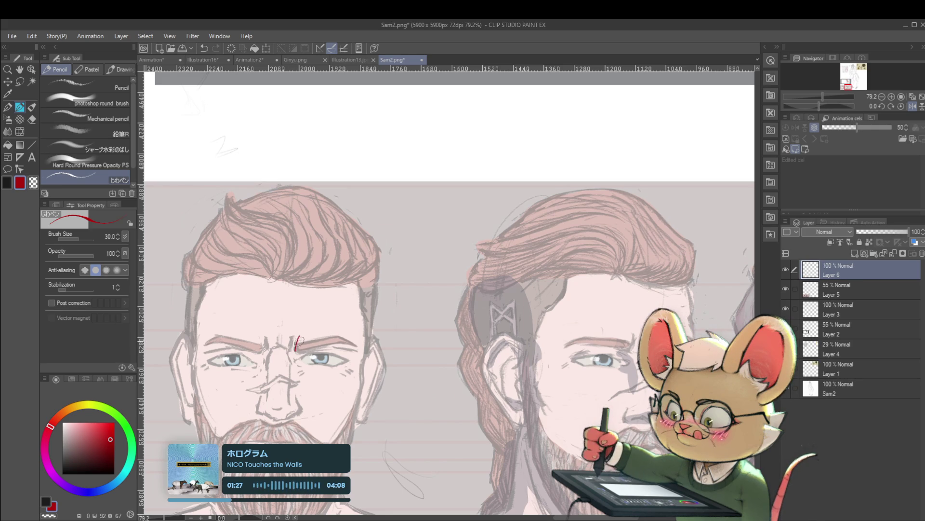
pyautogui.moveTo(299, 336); pyautogui.dragTo(336, 330)
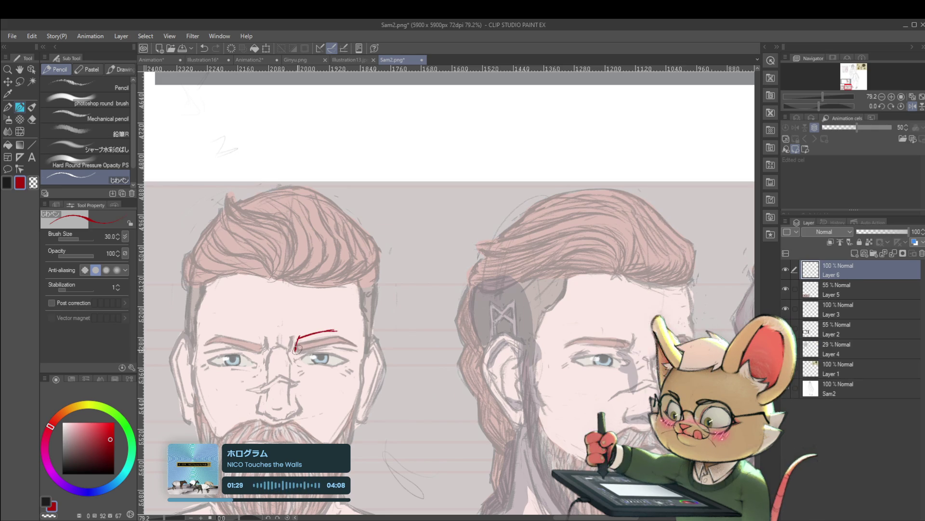
pyautogui.moveTo(295, 350); pyautogui.dragTo(333, 342)
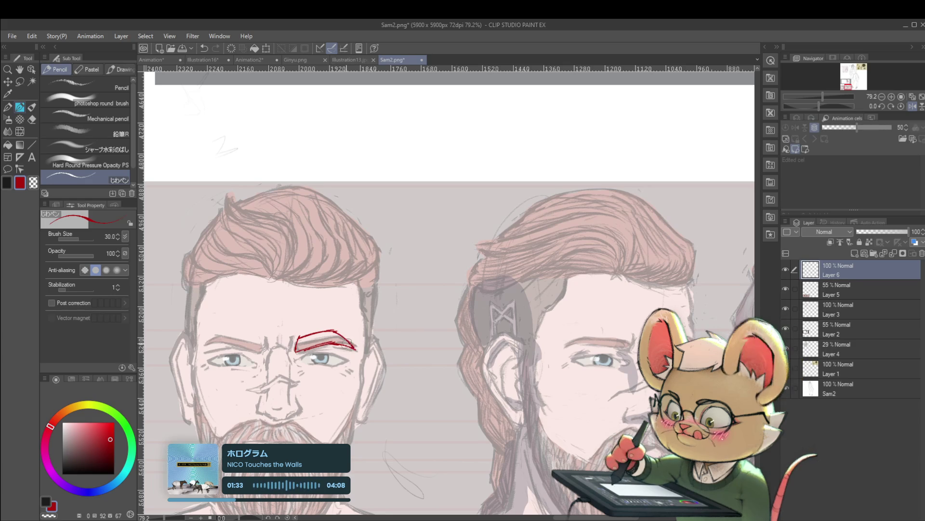
# Try a stroke along the other eyebrow, undo it, and restore the unflipped, centred face view
pyautogui.scroll(-4, 336, 342)
pyautogui.scroll(4, 332, 339)
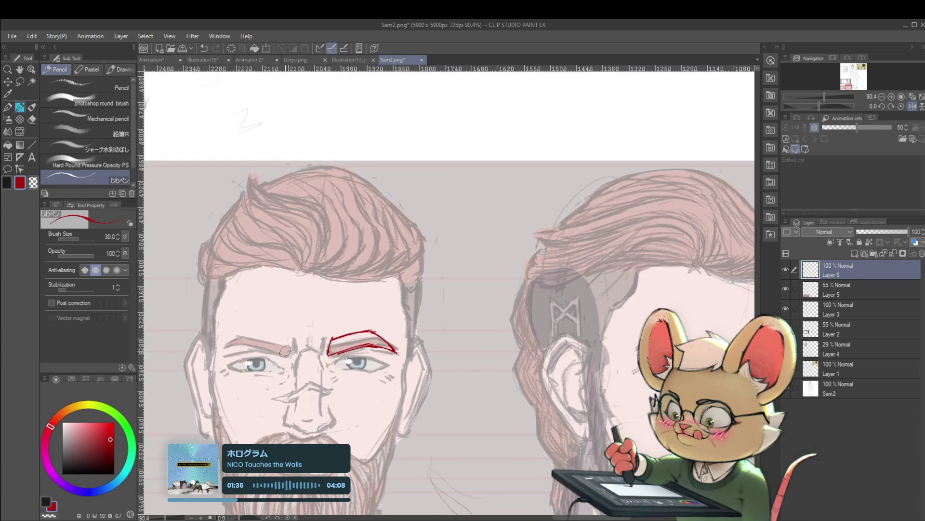
pyautogui.moveTo(238, 343); pyautogui.dragTo(263, 346)
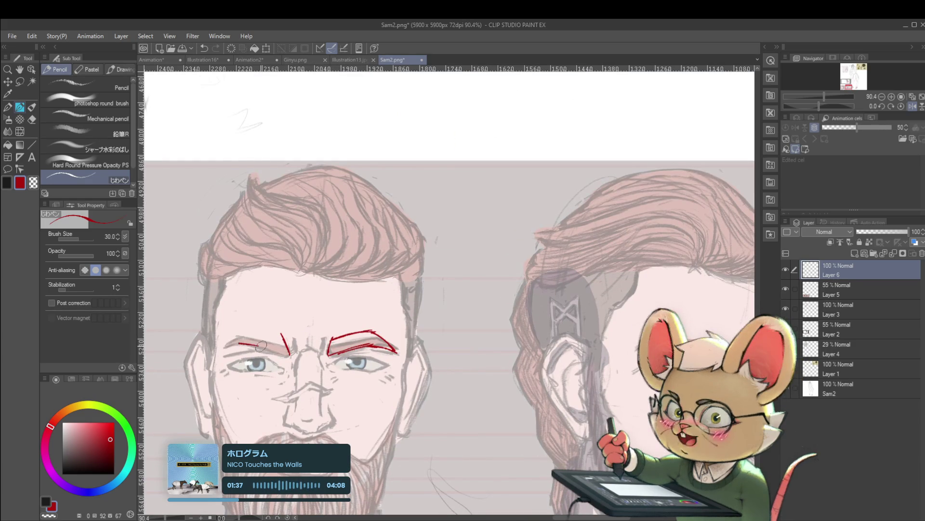
pyautogui.hotkey('ctrl', 'z')
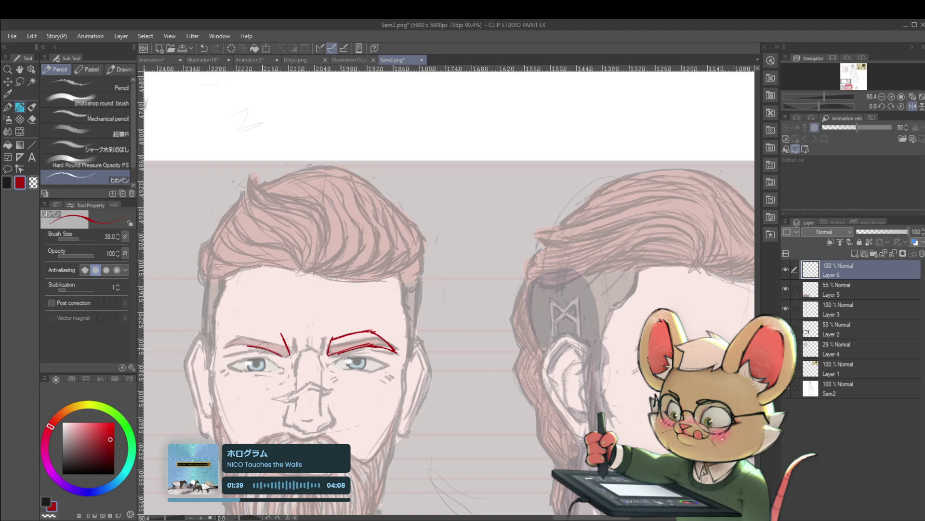
pyautogui.click(921, 104)
pyautogui.moveTo(605, 327); pyautogui.dragTo(509, 328)
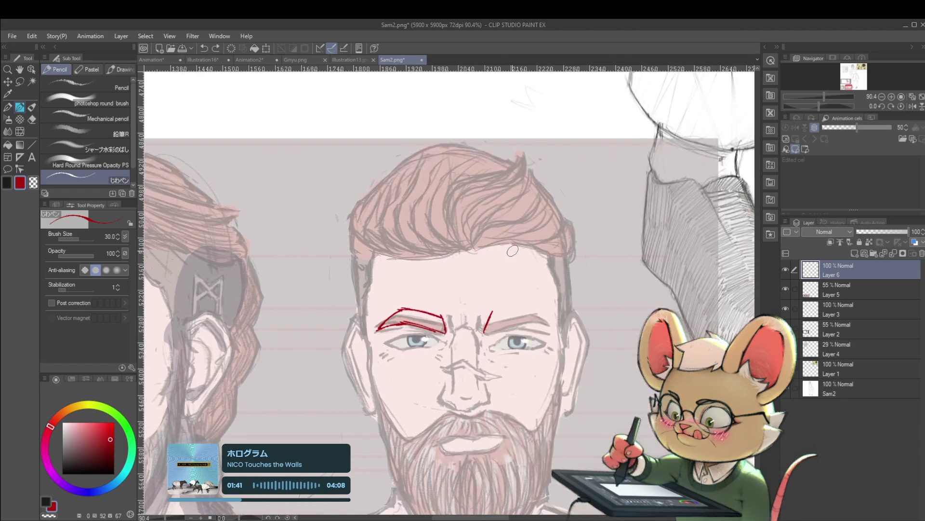